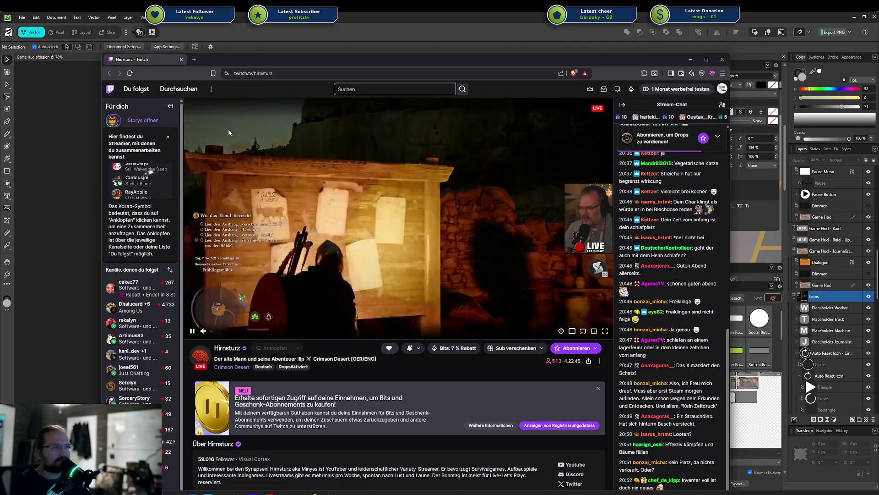
- Hide the Twitch stream window to bring the Game Hud design back into view
key("alt+Tab")
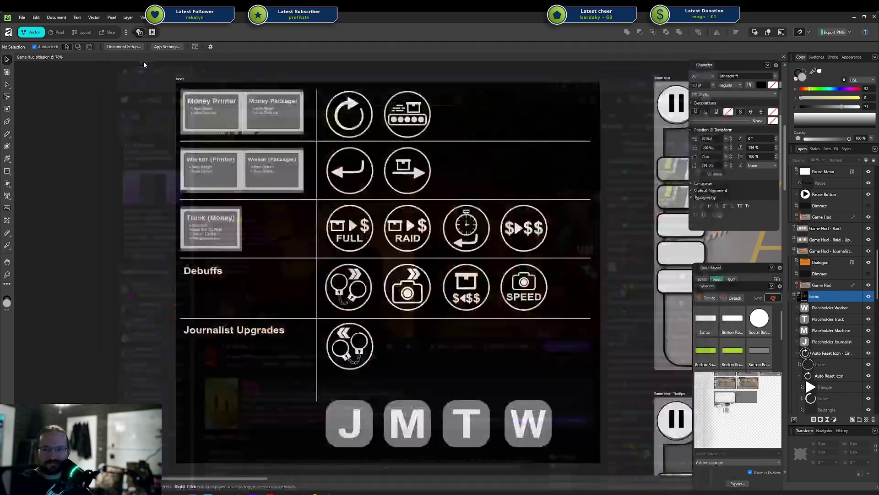
- Zoom over the HUD upgrade and debuff icon sheet in Affinity, then switch to Unity
scroll(337, 292, "down", 5)
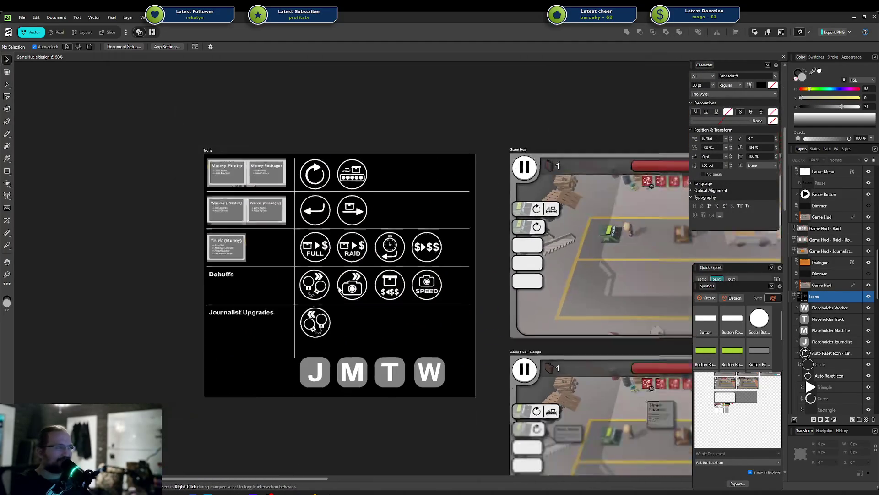
scroll(310, 277, "up", 5)
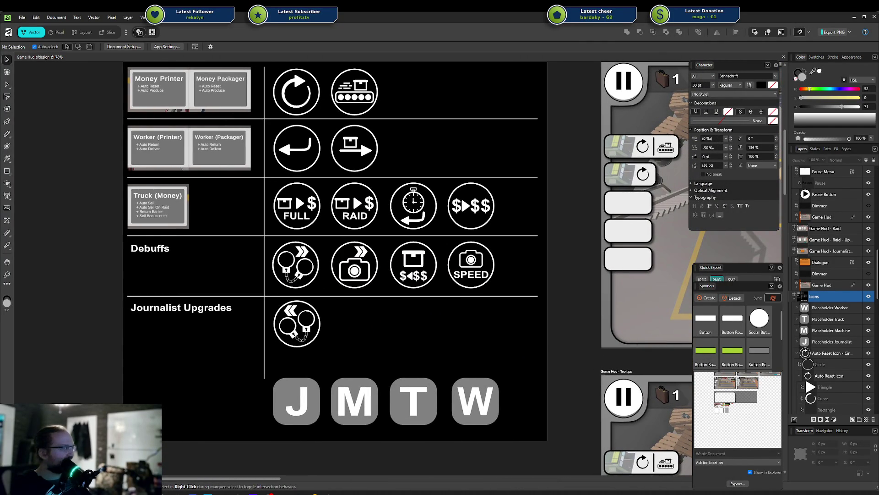
scroll(632, 94, "right", 3)
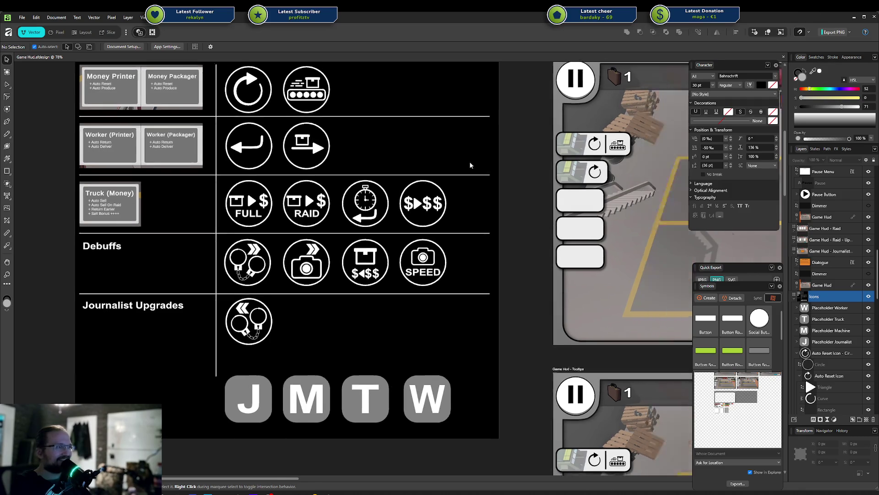
key("alt+Tab")
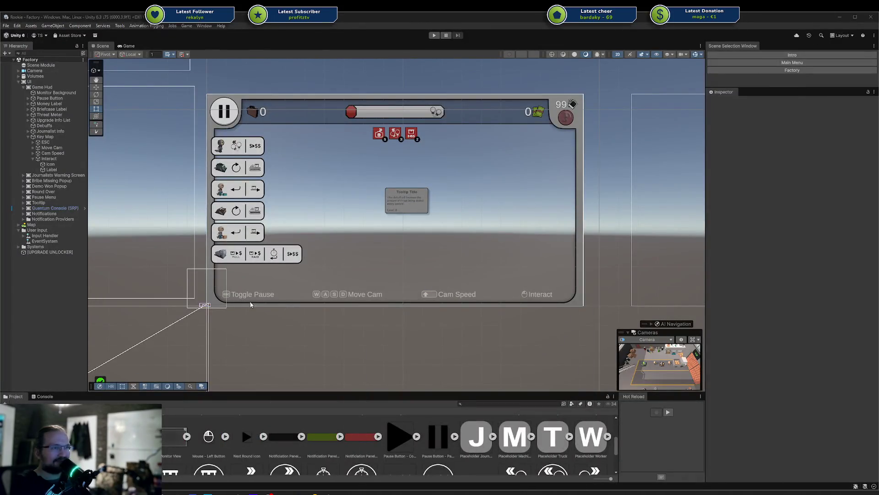
- In the Hierarchy, collapse the Interact key-map entry and expand ESC to show its Key and Label
left_click(250, 295)
scroll(258, 293, "up", 1)
scroll(226, 280, "up", 1)
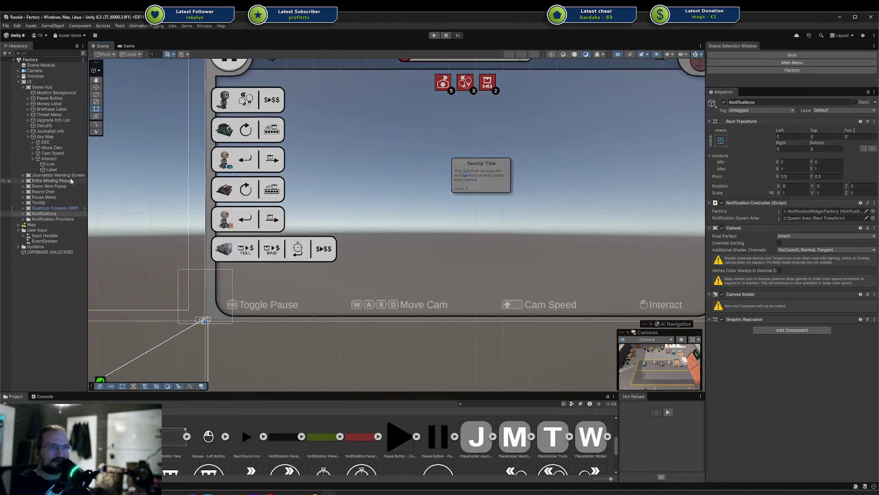
left_click(33, 158)
left_click(34, 142)
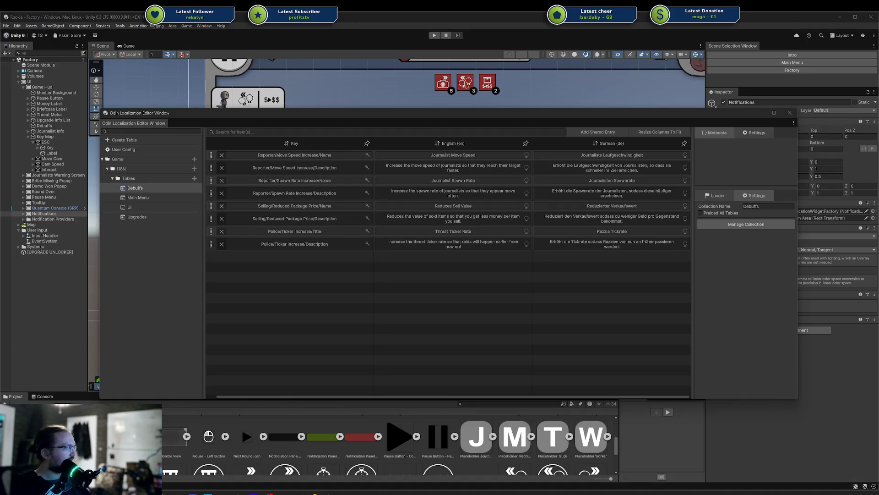
- Open the UI localization table and bring its settings window to the front
mouse_move(684, 237)
left_mouse_down()
mouse_move(736, 219)
mouse_move(878, 214)
left_mouse_up()
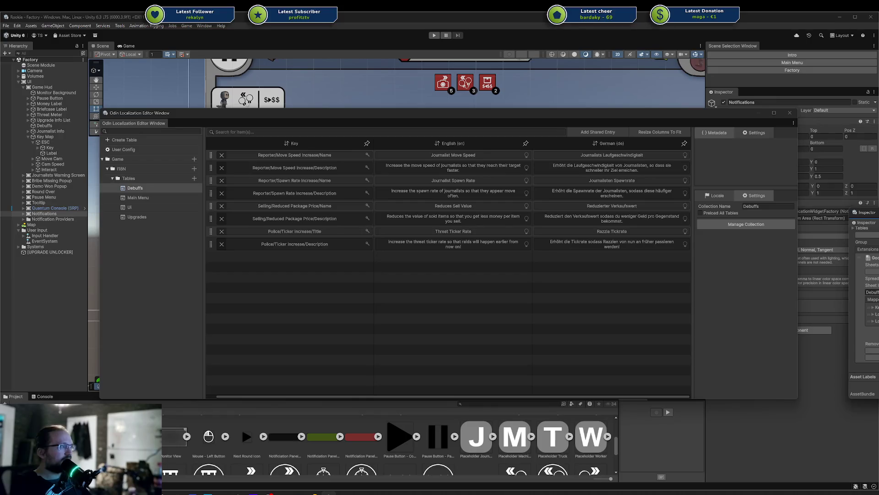
left_click(184, 207)
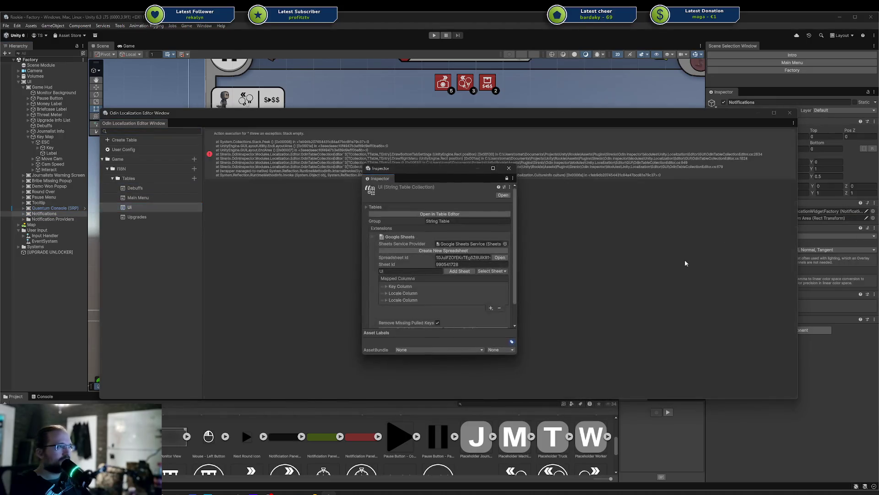
left_click(163, 204)
left_click_drag(407, 127, 390, 242)
left_click(438, 173)
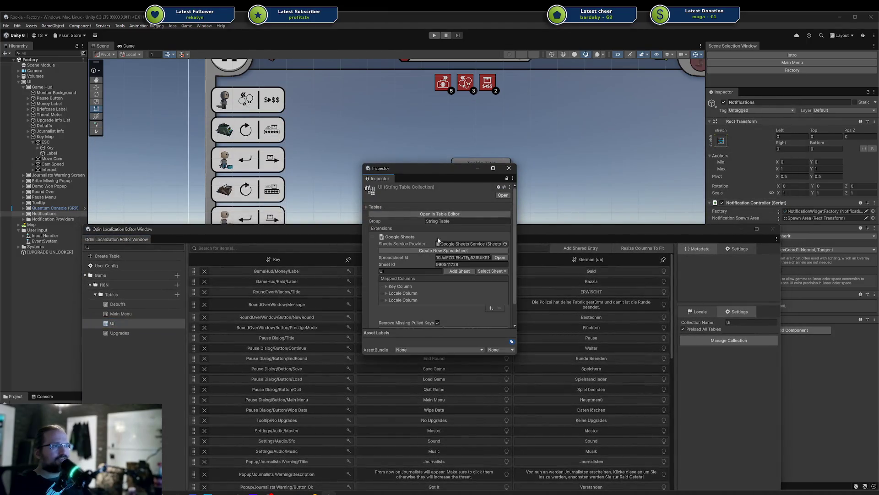
- Pull the latest UI strings from Google Sheets, close the settings and return to the Rookie sheet
scroll(438, 227, "down", 2)
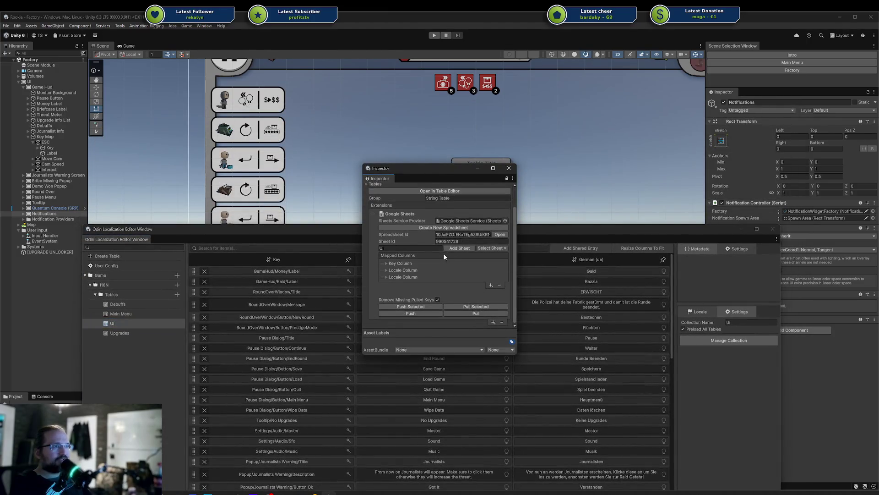
left_click(475, 313)
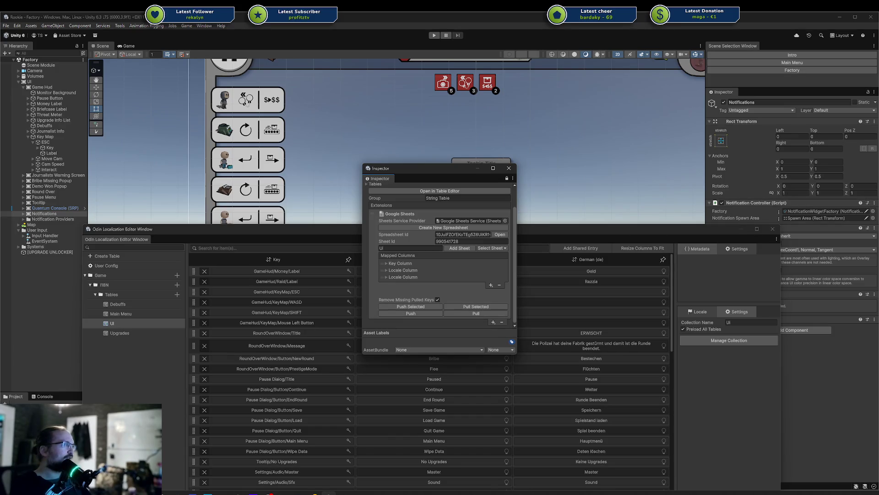
left_click(509, 168)
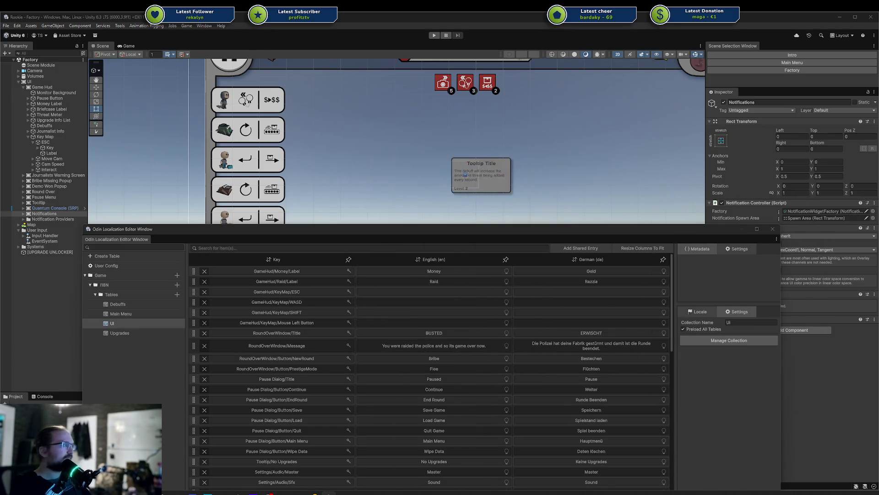
key("alt+Tab")
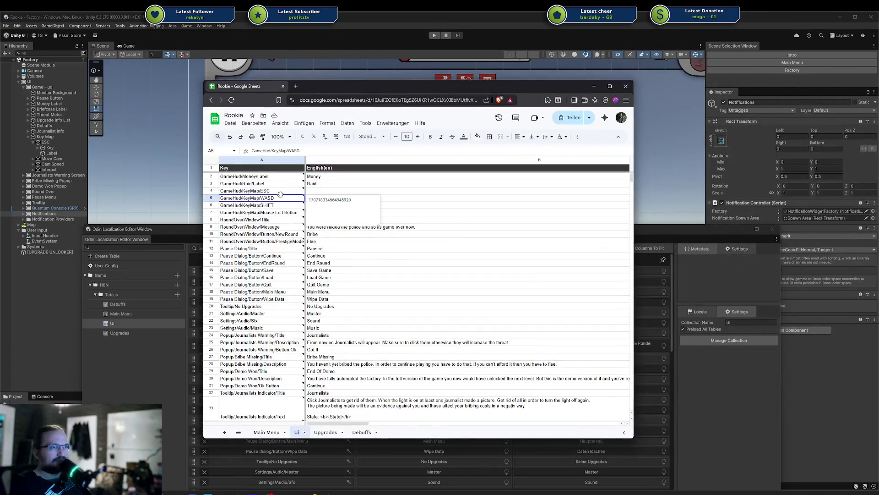
- Enter the English ESC label in B4 and resize columns B and C to reveal the German column
left_click(359, 191)
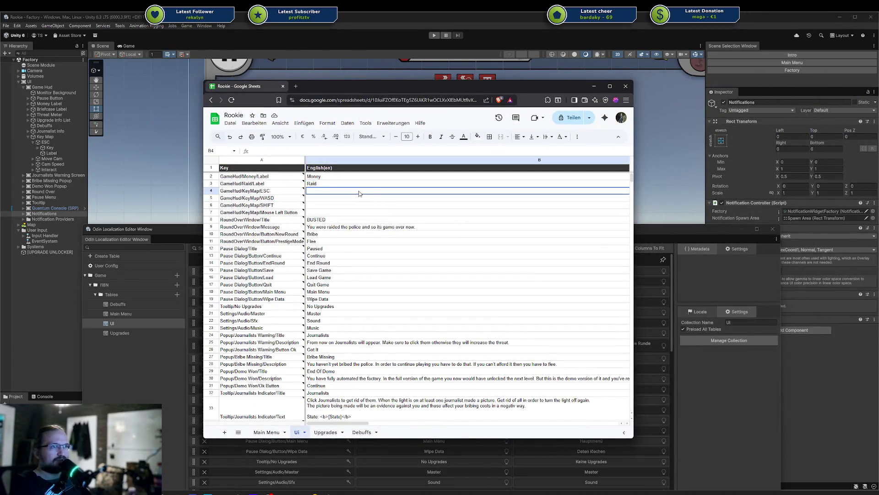
type("To")
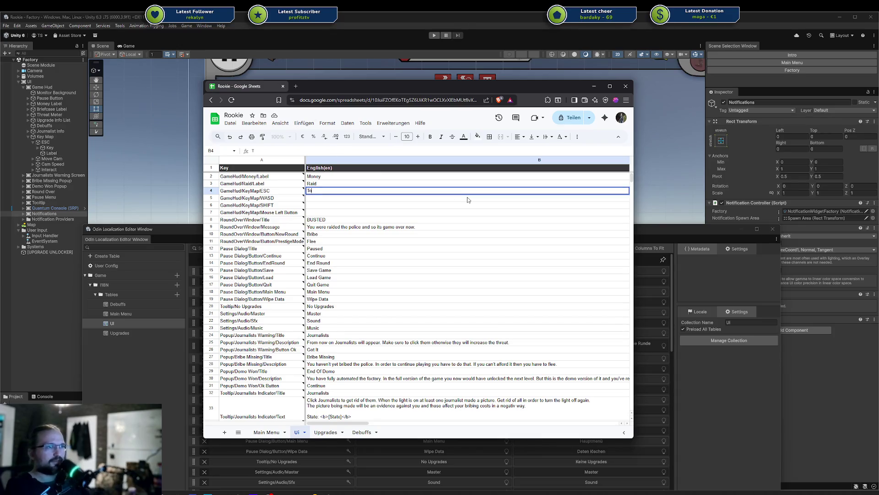
type("ggle Menu")
key("Tab")
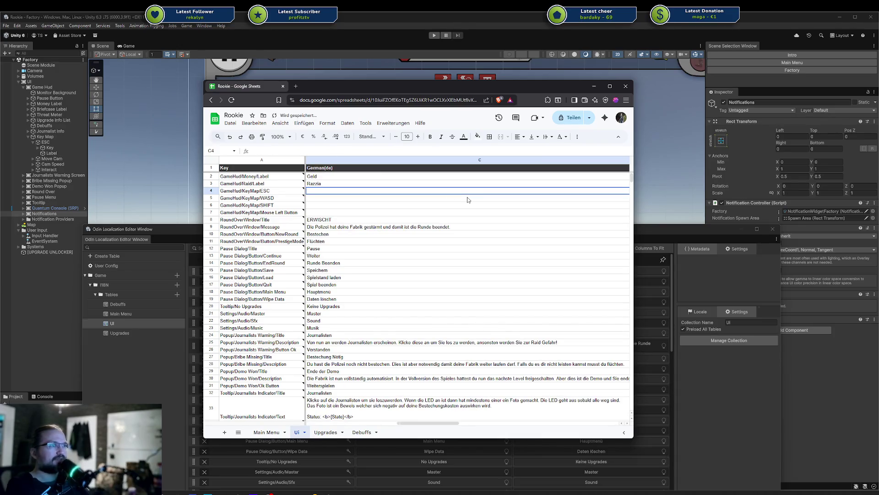
key("shift+Tab")
left_click_drag(636, 198, 877, 196)
left_click_drag(773, 160, 454, 160)
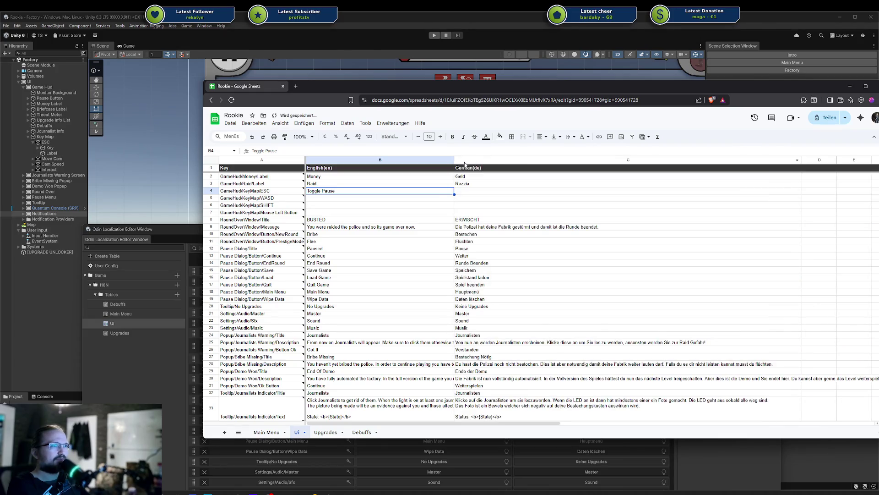
mouse_move(802, 160)
left_mouse_down()
mouse_move(562, 159)
mouse_move(575, 160)
left_mouse_up()
left_click(485, 193)
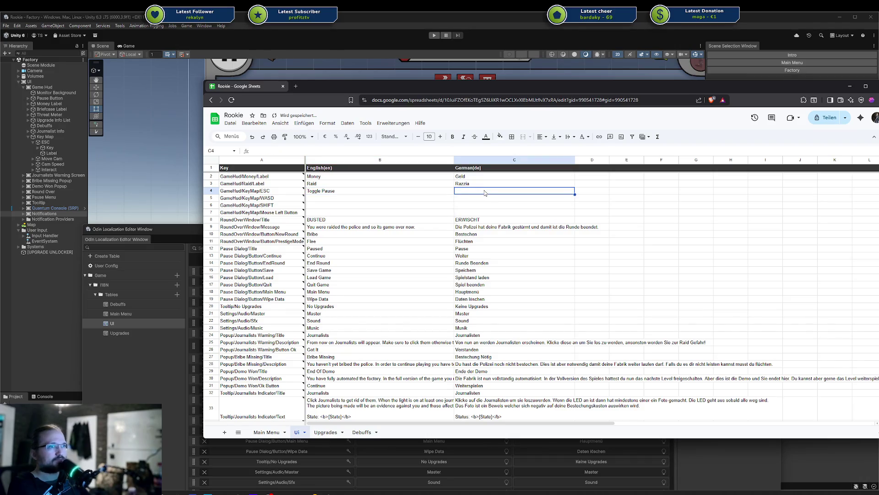
double_click(484, 190)
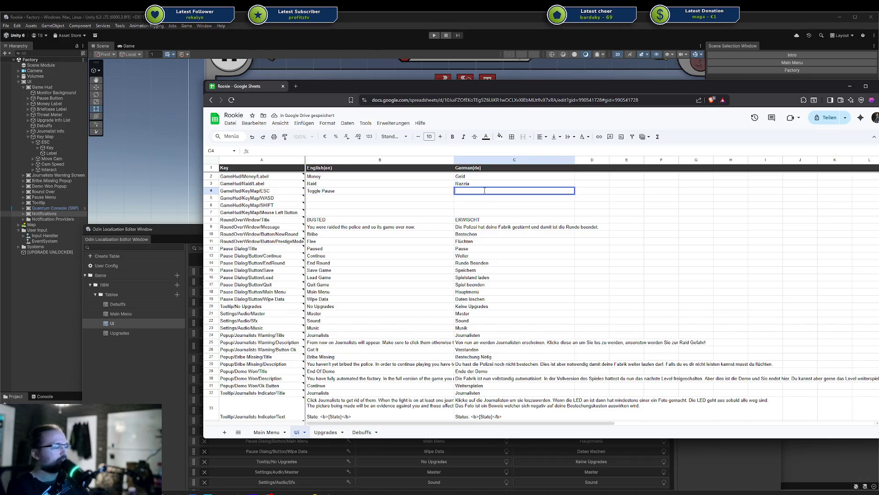
key("shift+Tab")
- Fill in English labels Move Camera, Camera Speed and Interact for the WASD, SHIFT and mouse rows
key("Down")
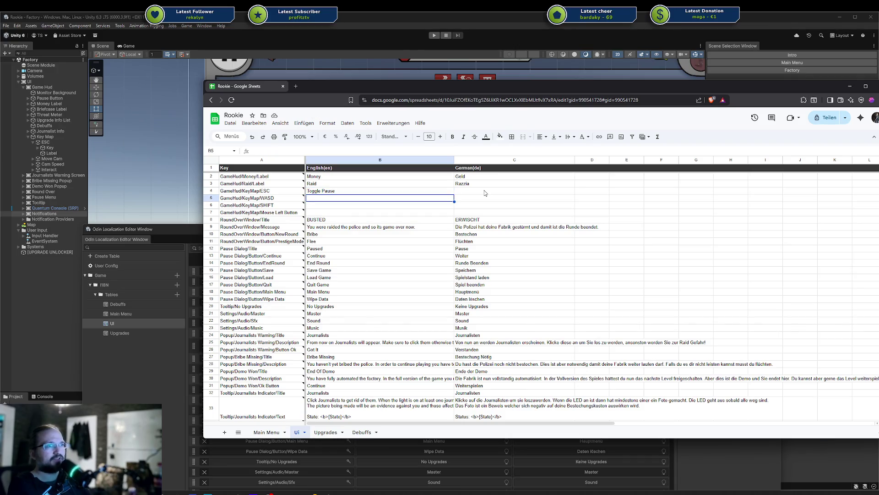
type("Move Camera")
key("Return")
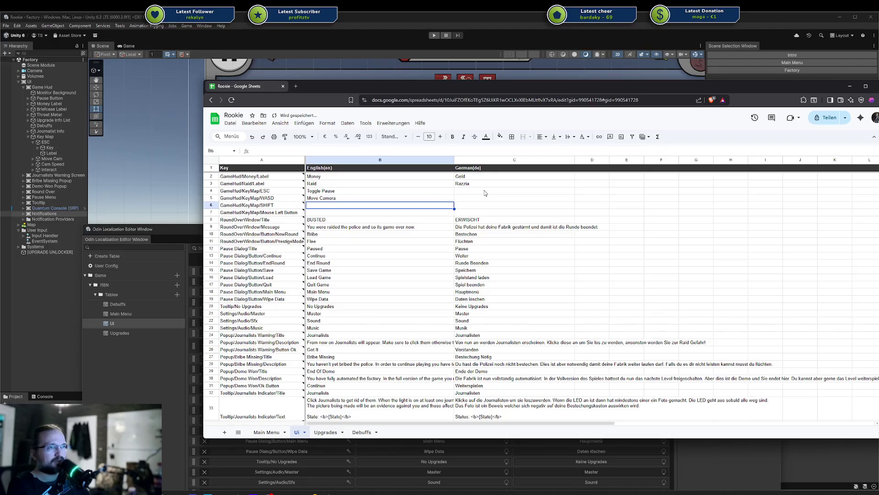
key("Up")
key("Down")
type("Camera Speed")
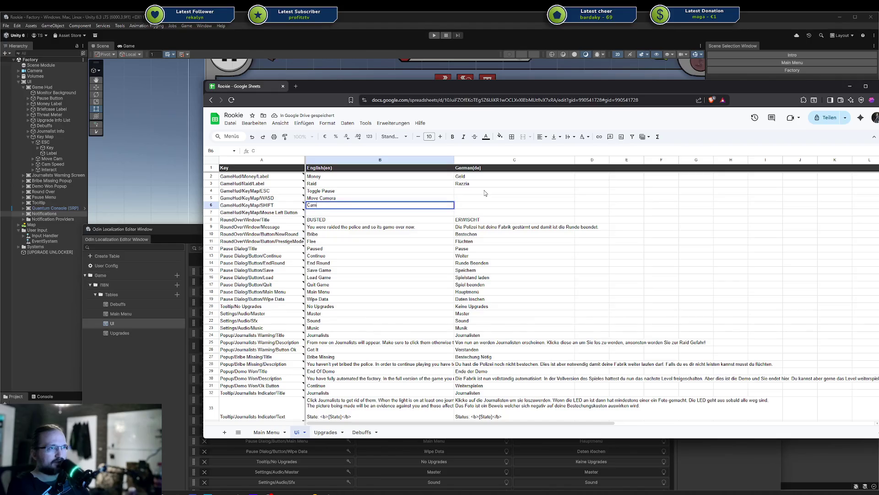
key("Return")
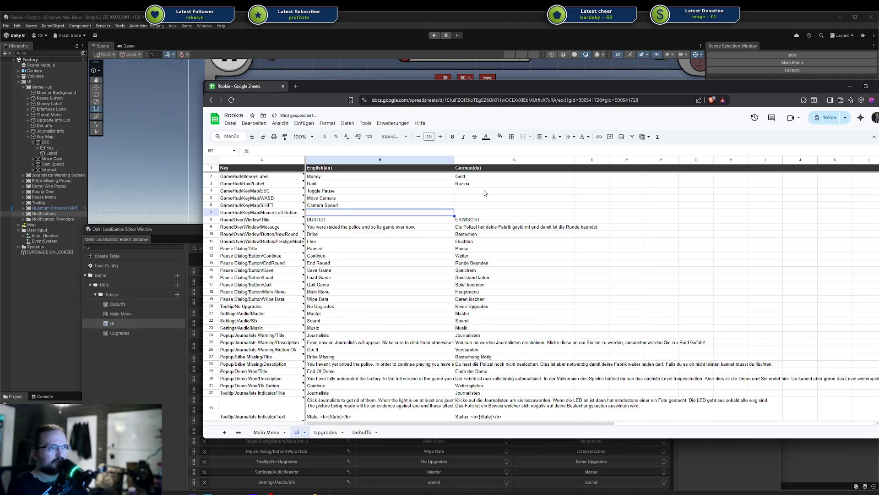
type("Interact")
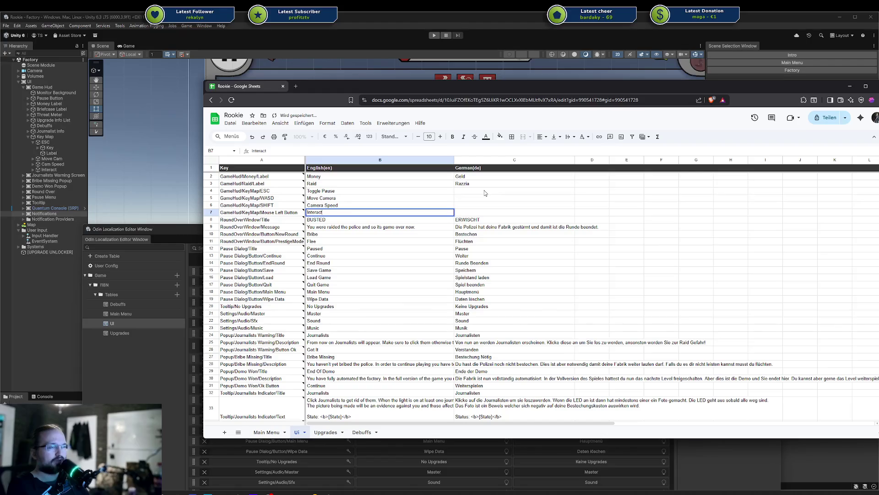
key("Tab")
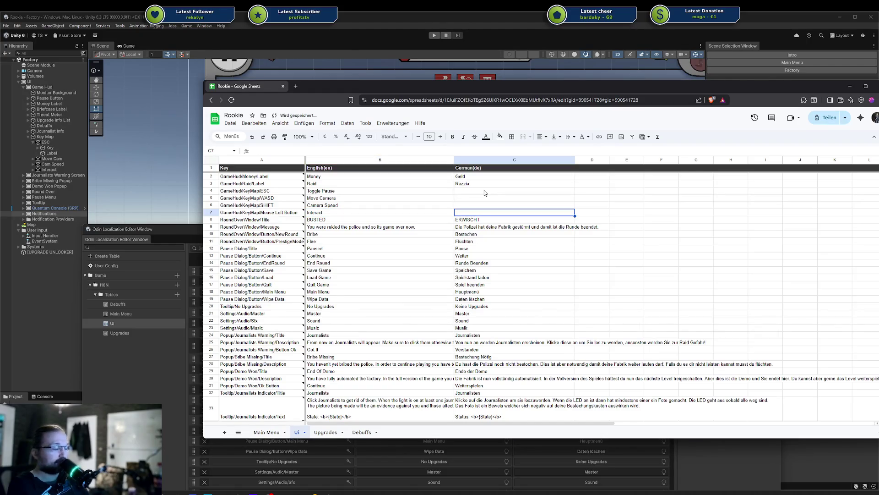
- Enter Interaktion in C7, then delete it and move back up the German column
key("Return")
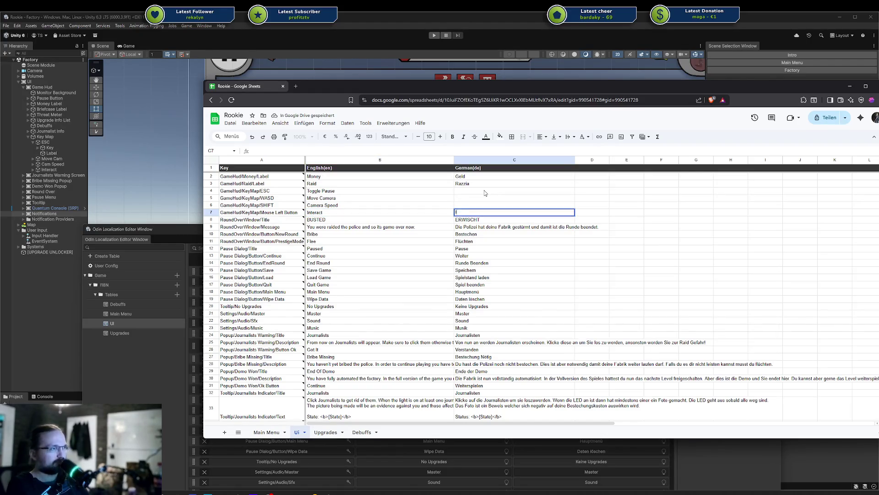
type("Interaktion")
key("shift+Return")
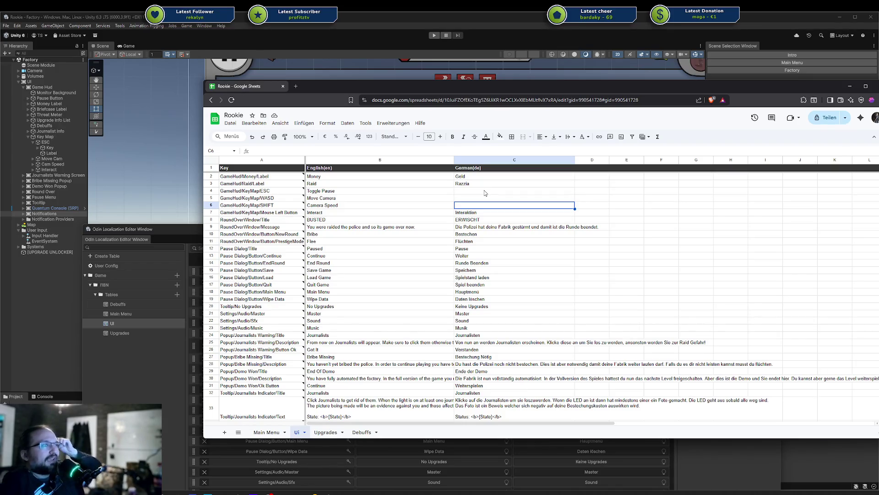
key("Down")
key("Delete")
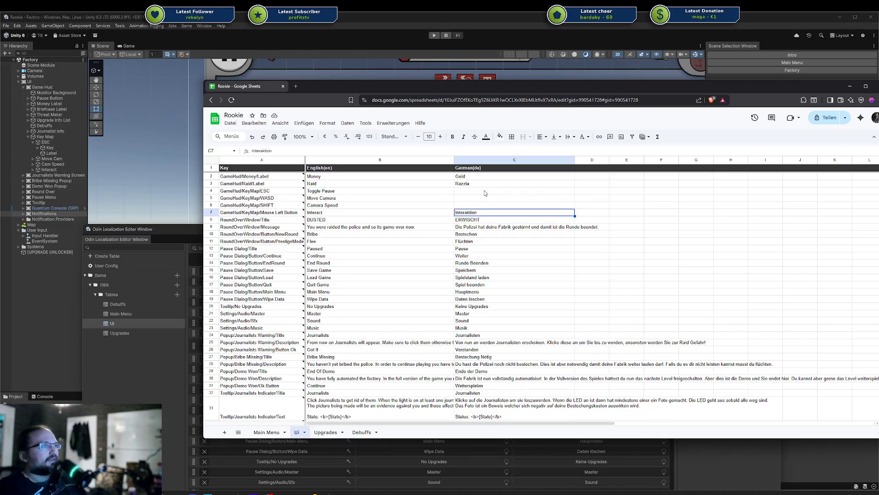
key("Up")
key("Up")
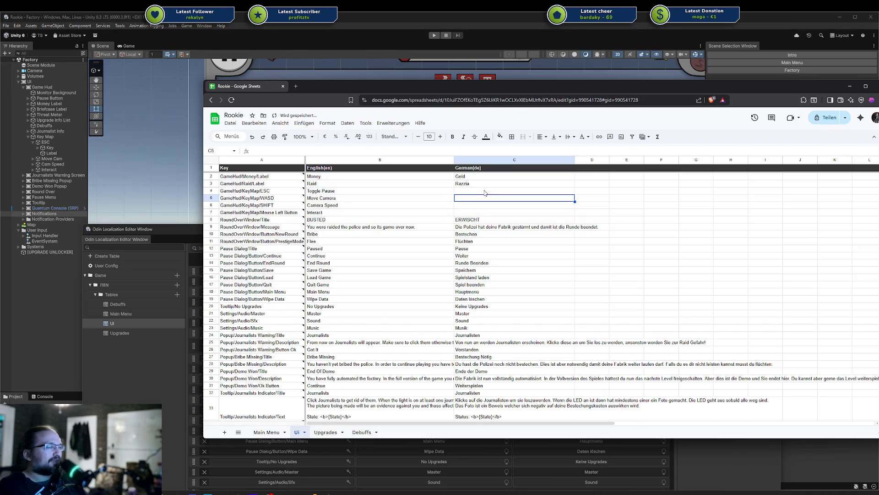
key("Up")
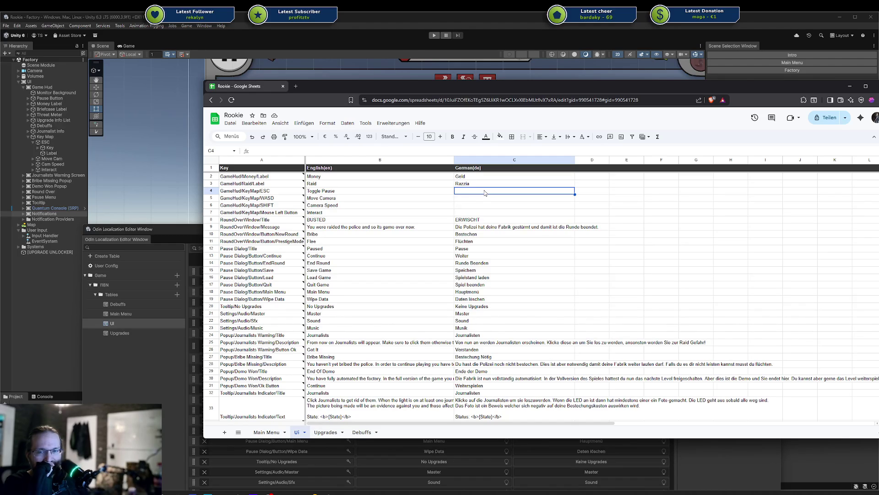
- Enter Pausieren as the German Toggle Pause text in C4
type("Pausieren")
key("Return")
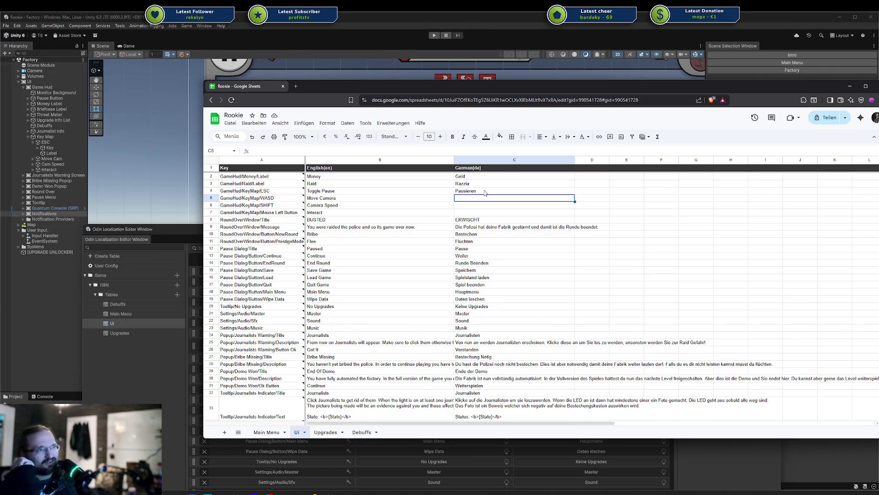
key("Up")
key("Left")
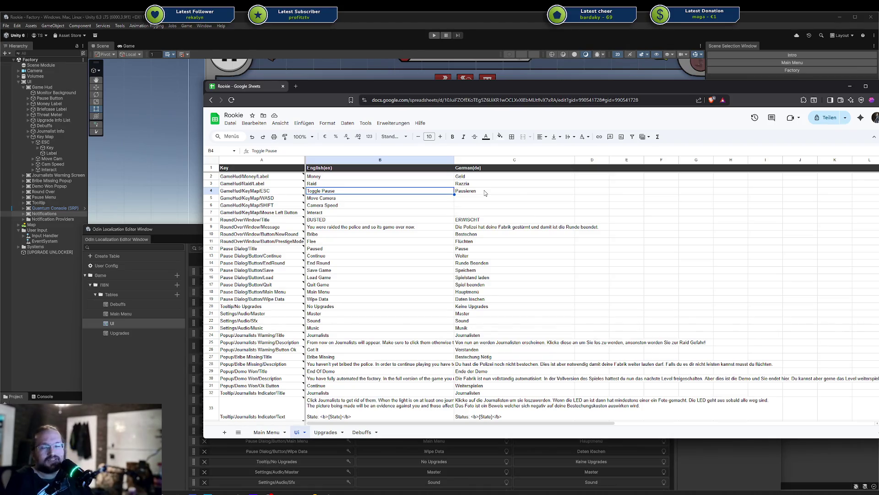
key("Down")
key("Right")
key("Up")
key("Left")
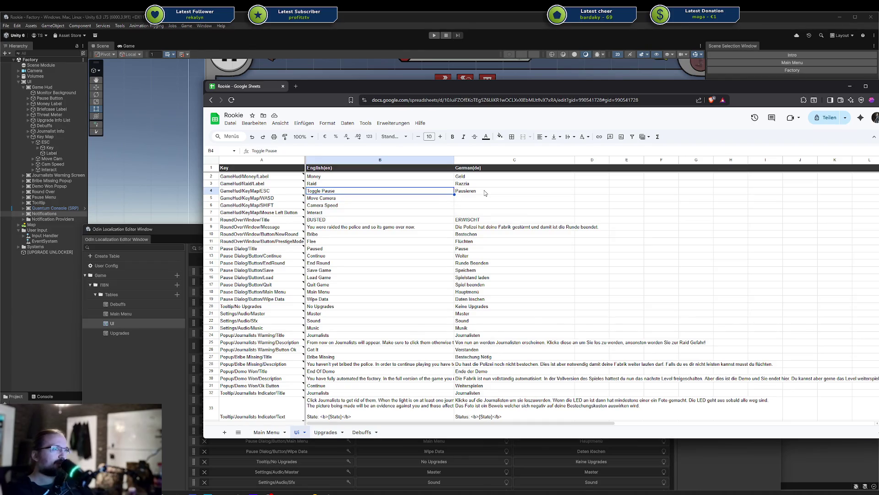
key("Right")
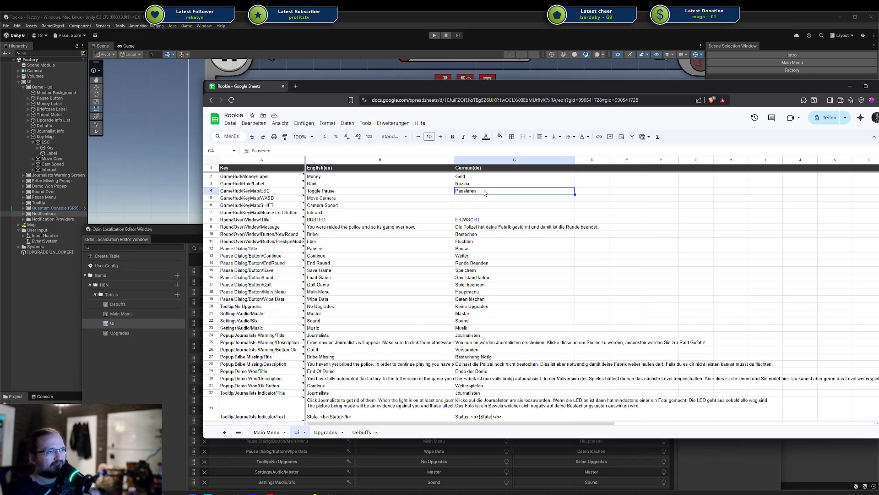
- Compare the English camera labels, then enter Kamerasteuerung in German cell C5
key("Left")
key("Down")
key("Down")
key("Up")
key("Up")
key("Down")
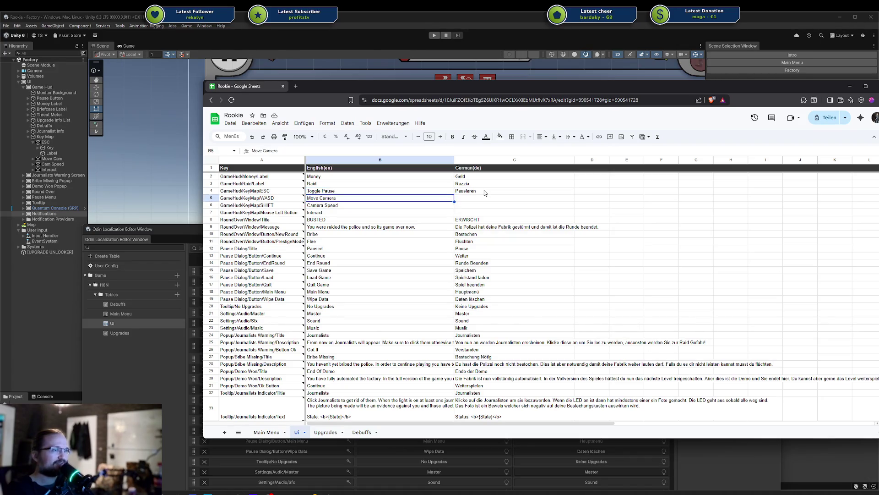
key("Down")
key("Up")
key("Down")
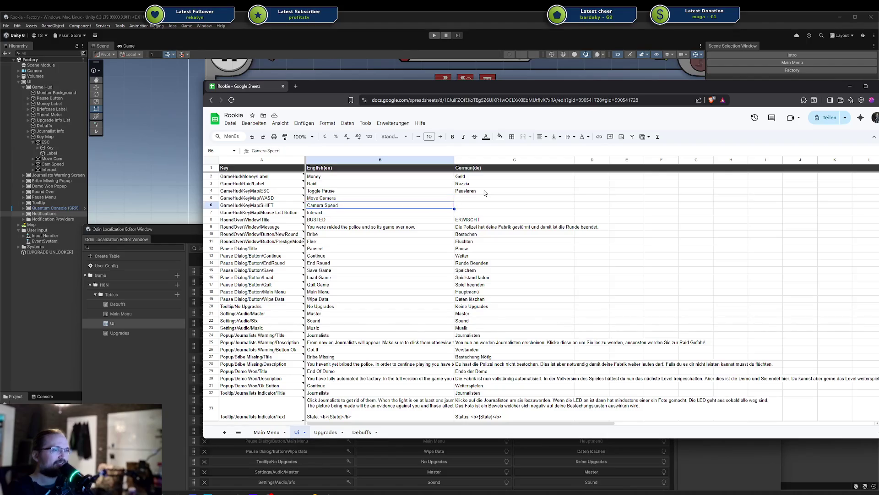
key("Up")
key("Right")
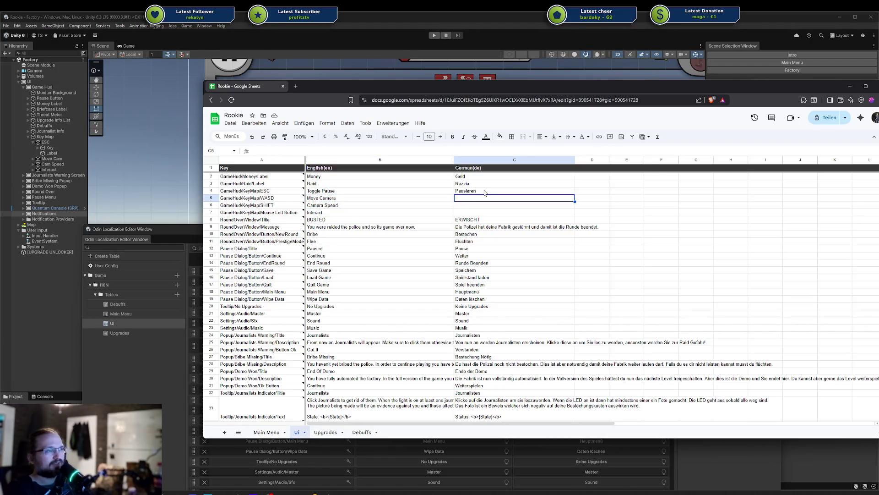
type("Kamera")
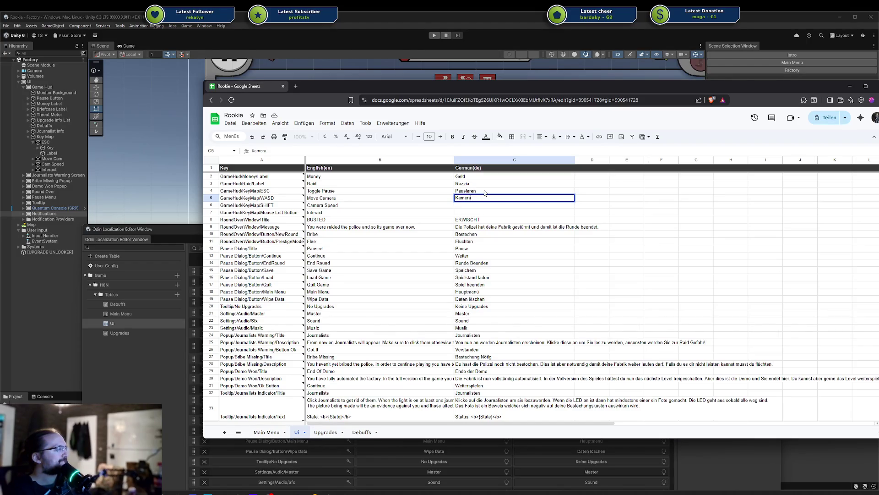
type("steuerung")
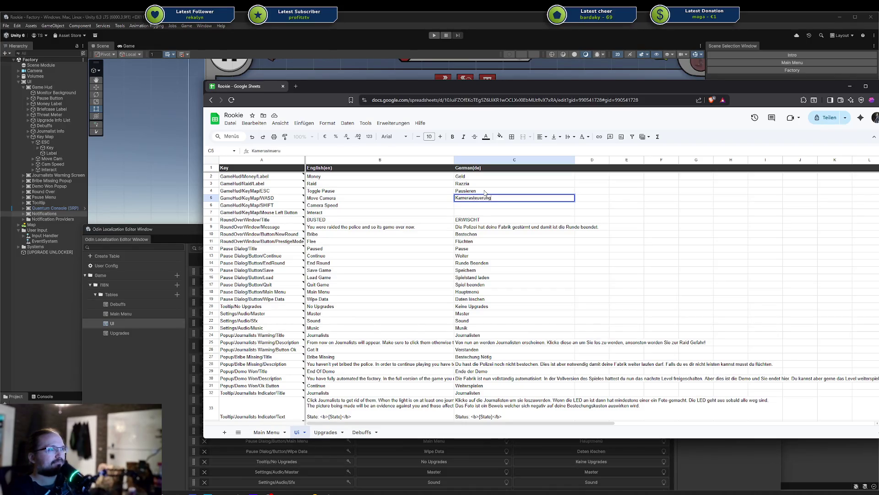
key("Return")
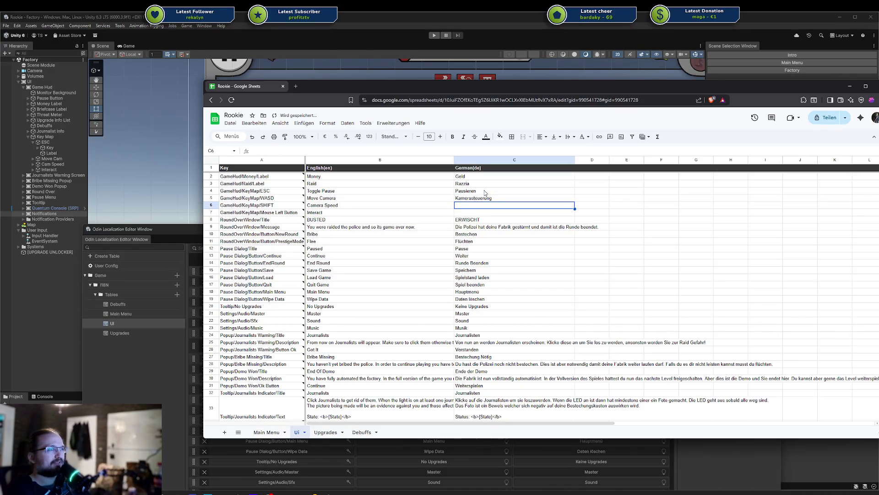
- Enter Kamerageschwindigkeit in C6 and paste Aktion into C7, then return to Unity
type("Kamerages")
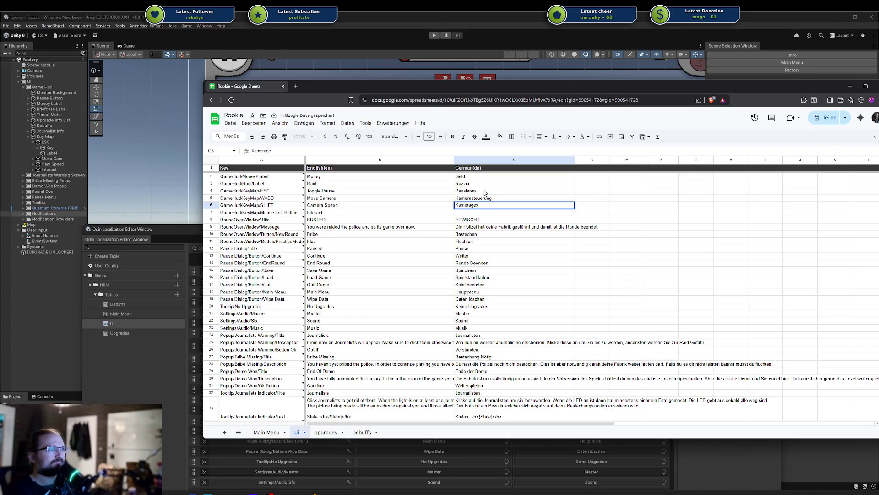
type("chwindigkeit")
key("Return")
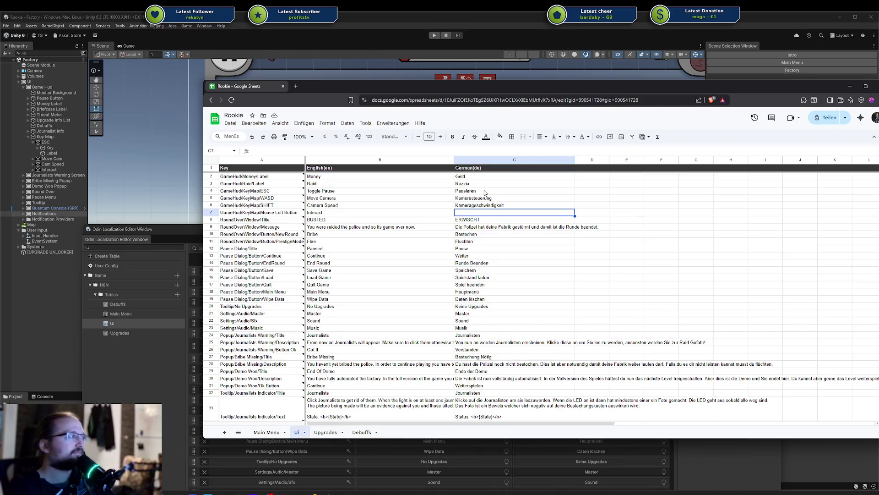
type("Aktion")
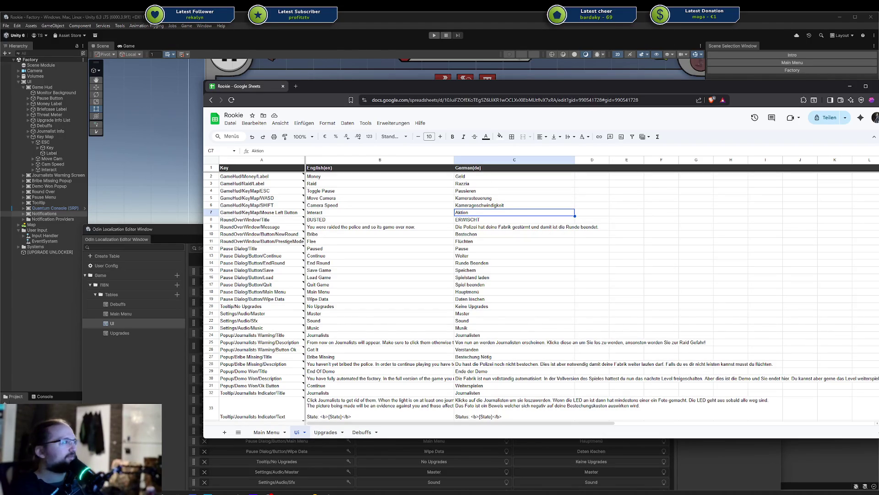
key("alt+Tab")
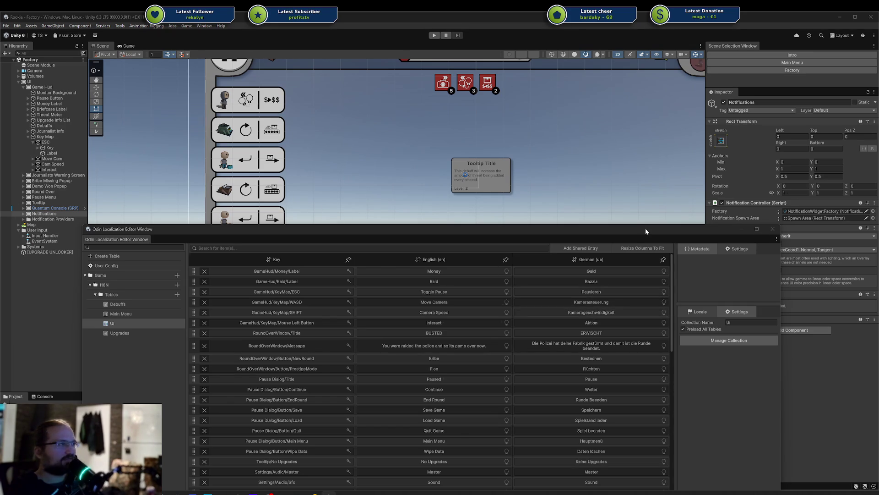
- Close the localization window and enable Child Force Expand Width on ESC's Horizontal Layout Group
left_click(773, 229)
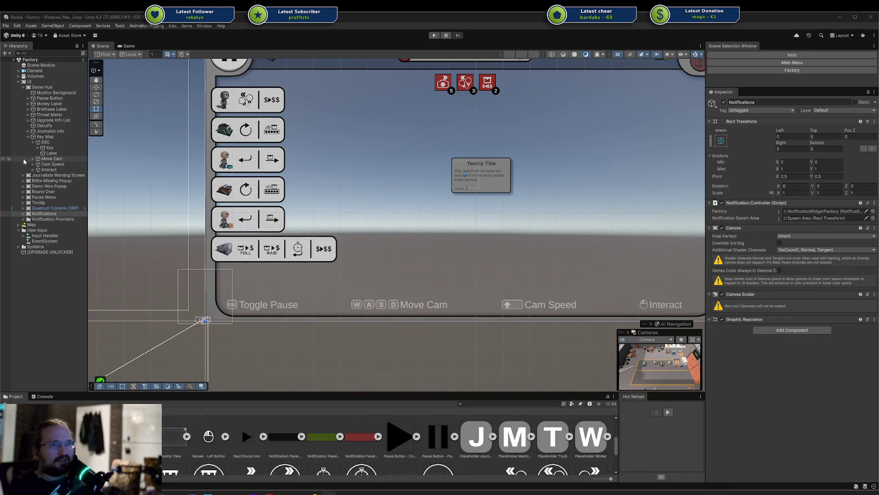
left_click(48, 153)
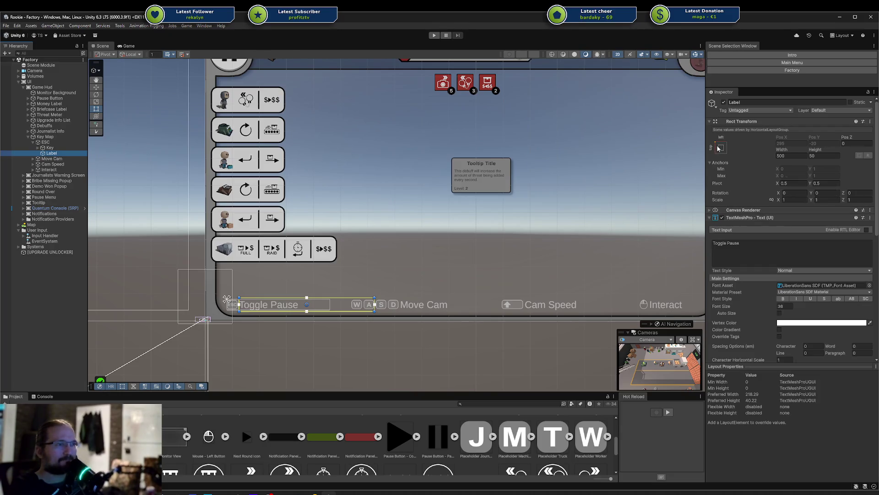
left_click(52, 142)
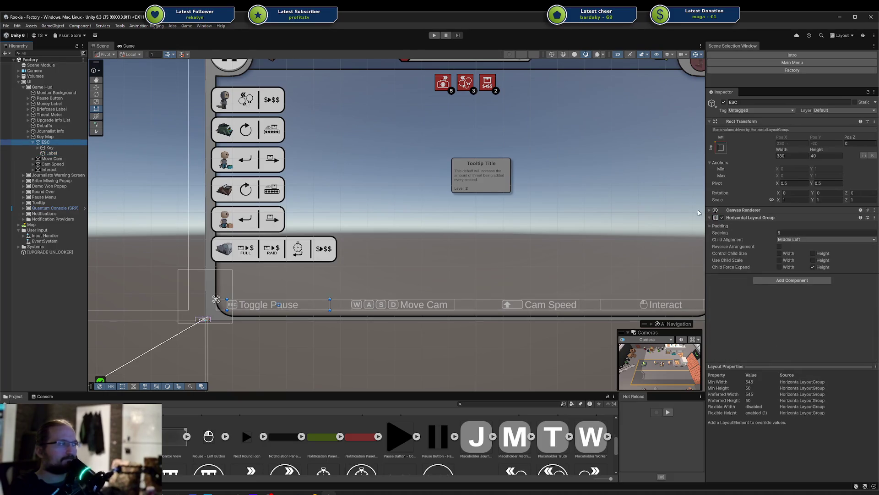
left_click(788, 255)
left_click(789, 255)
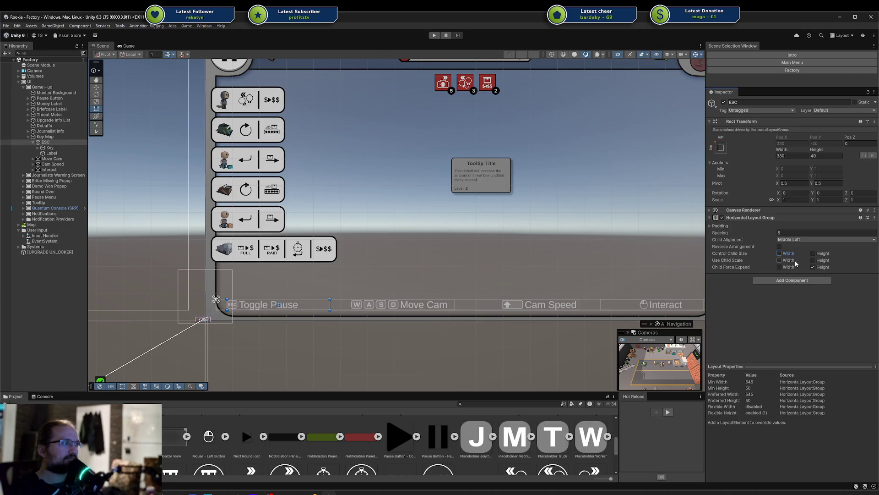
left_click(787, 269)
left_click(78, 153)
left_click(712, 242)
- Localize the ESC label's text to UI/GameHud/KeyMap/ESC and save the Factory scene
right_click(712, 266)
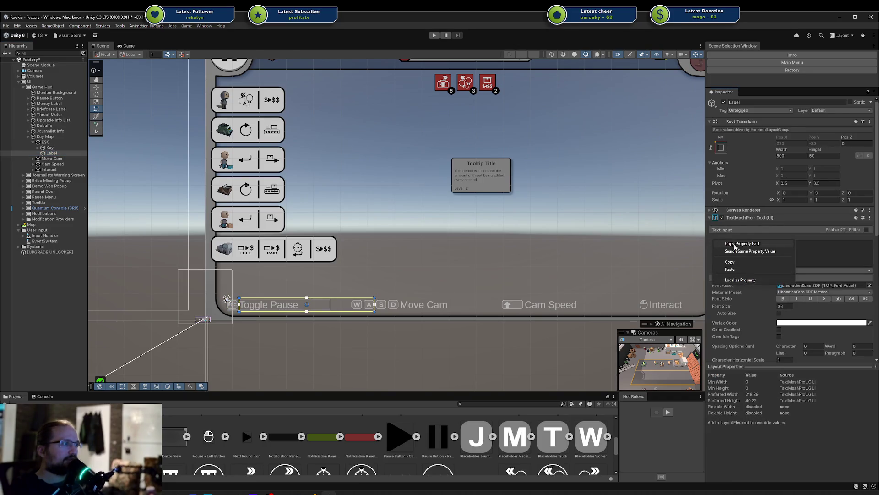
left_click(748, 281)
scroll(801, 320, "down", 4)
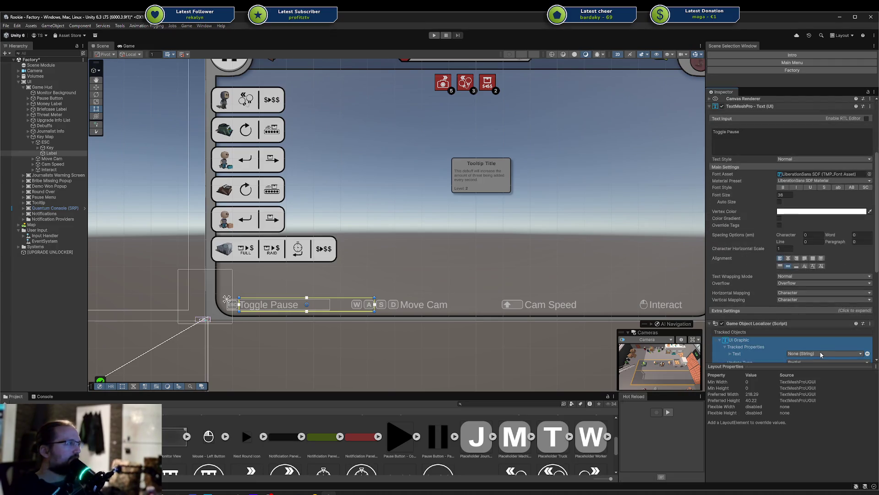
left_click(823, 353)
type("Key")
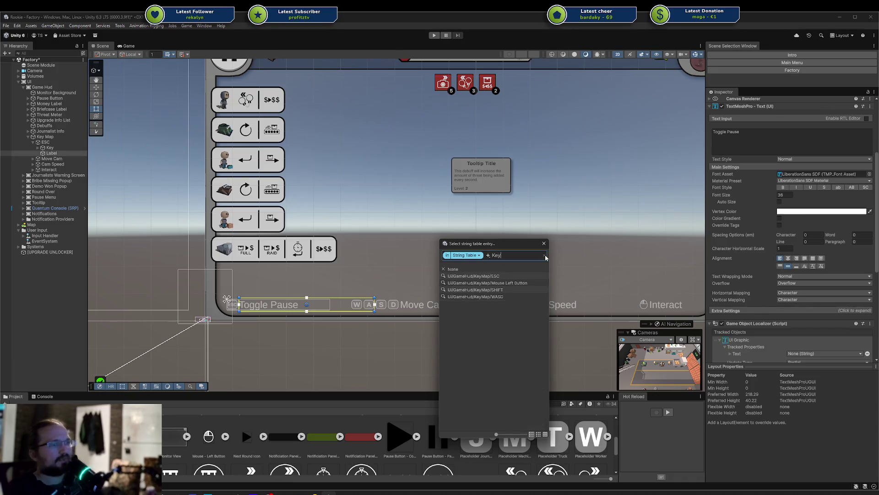
type("map Esc")
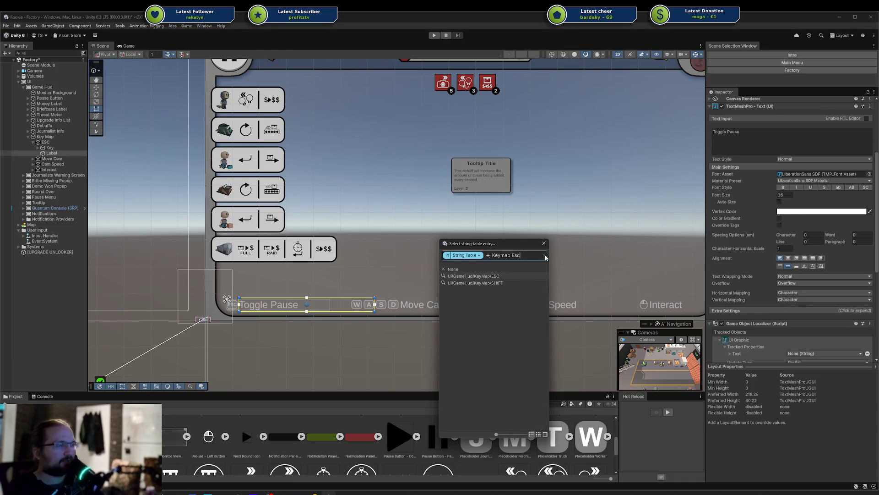
left_click(505, 277)
key("ctrl+s")
left_click(33, 158)
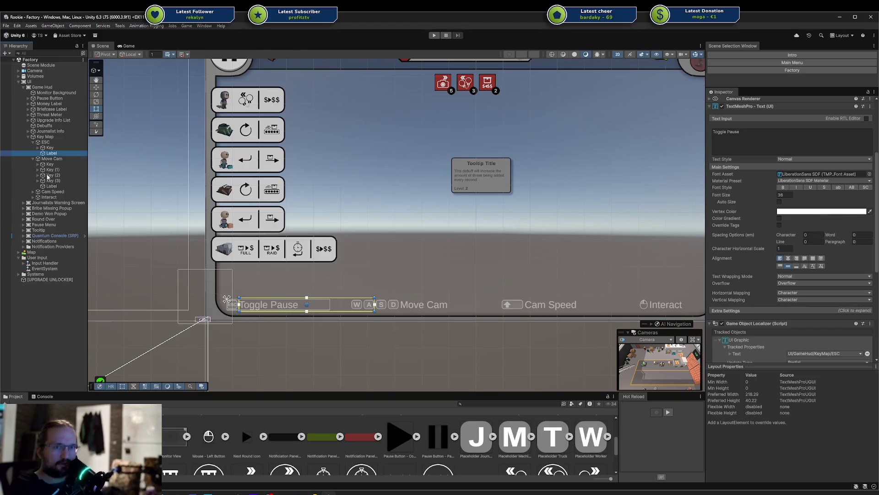
left_click(49, 186)
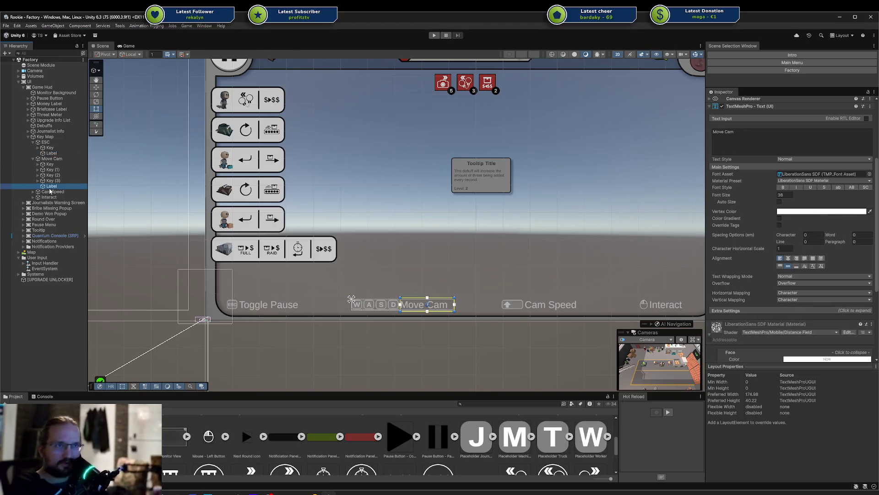
- Localize the Move Cam label's text to the UI/GameHud/KeyMap/WASD entry
right_click(723, 133)
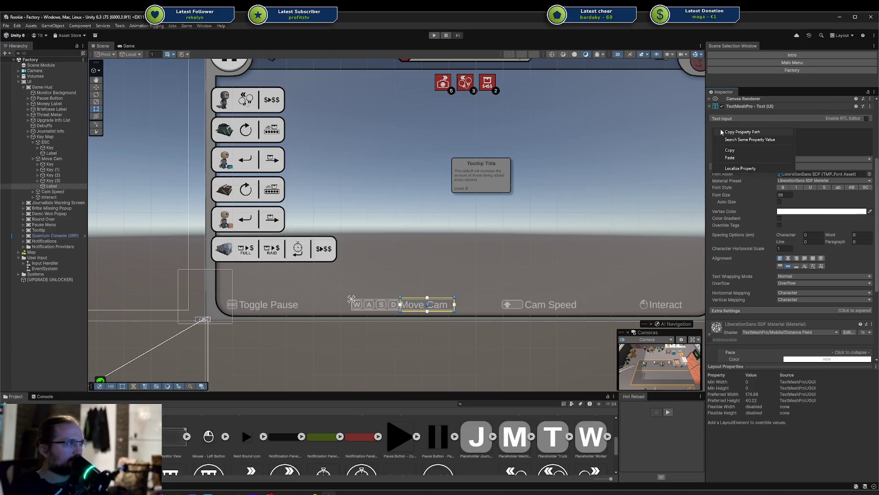
left_click(725, 169)
scroll(725, 169, "down", 5)
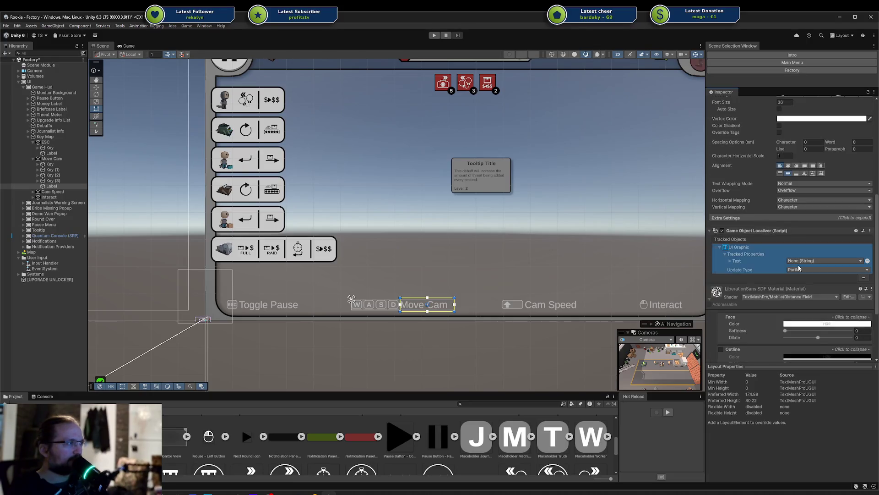
left_click(800, 261)
type("WASD")
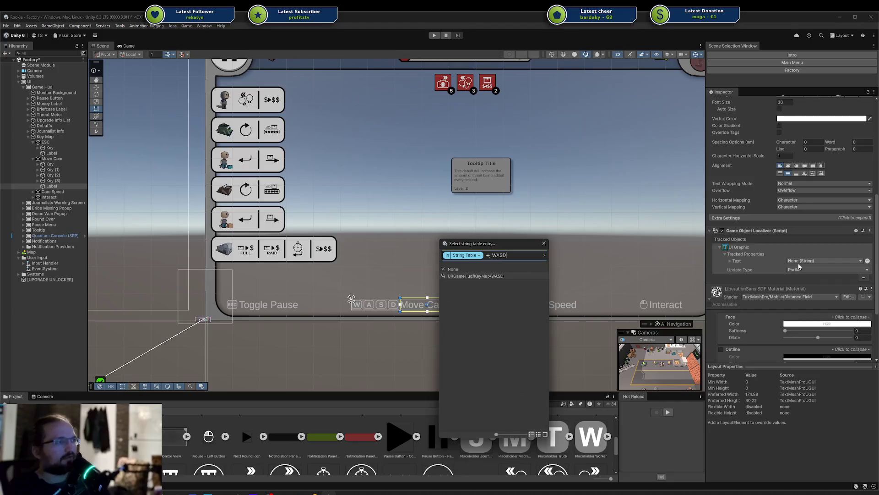
left_click(488, 275)
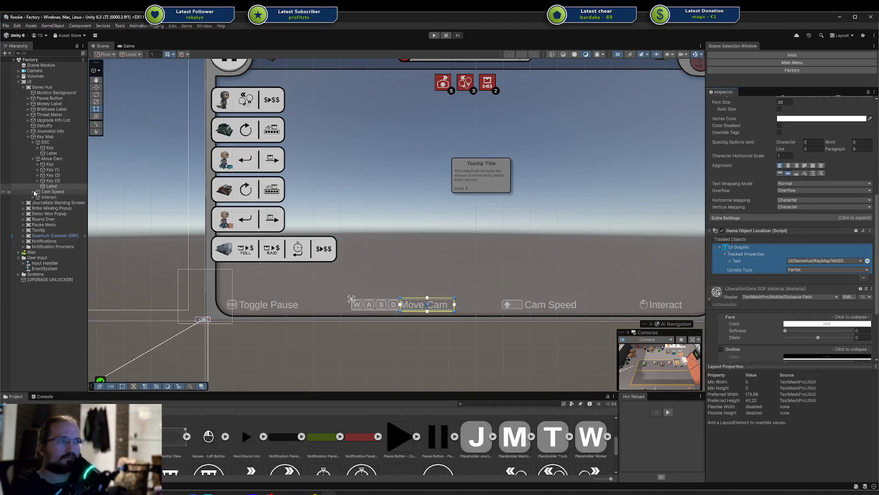
- Localize the Cam Speed label's text to the UI/GameHud/KeyMap/SHIFT entry
left_click(33, 191)
left_click(49, 203)
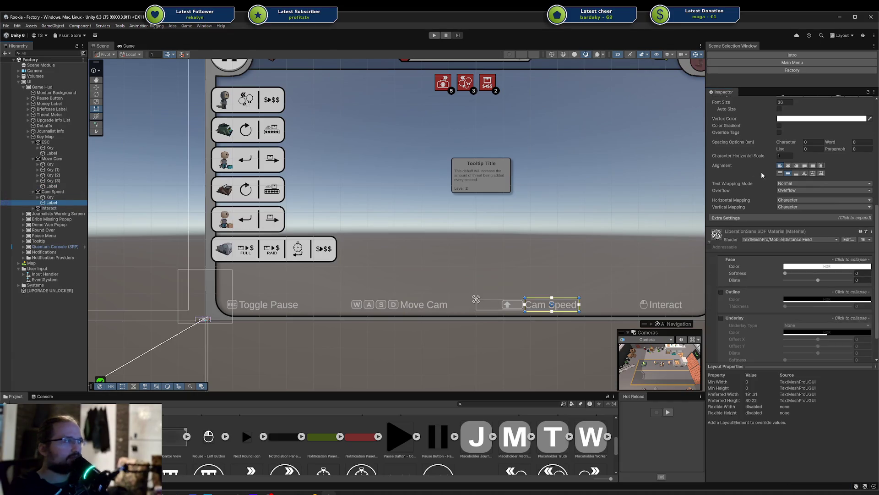
scroll(783, 225, "up", 3)
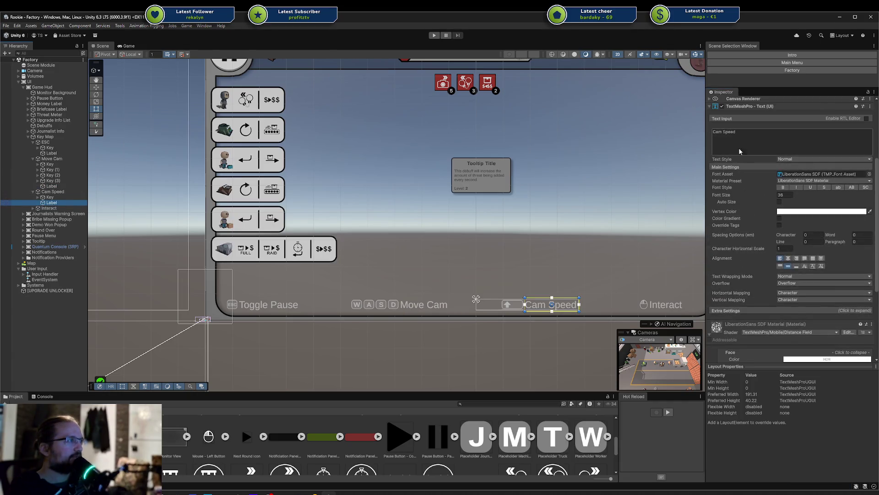
right_click(717, 128)
left_click(736, 167)
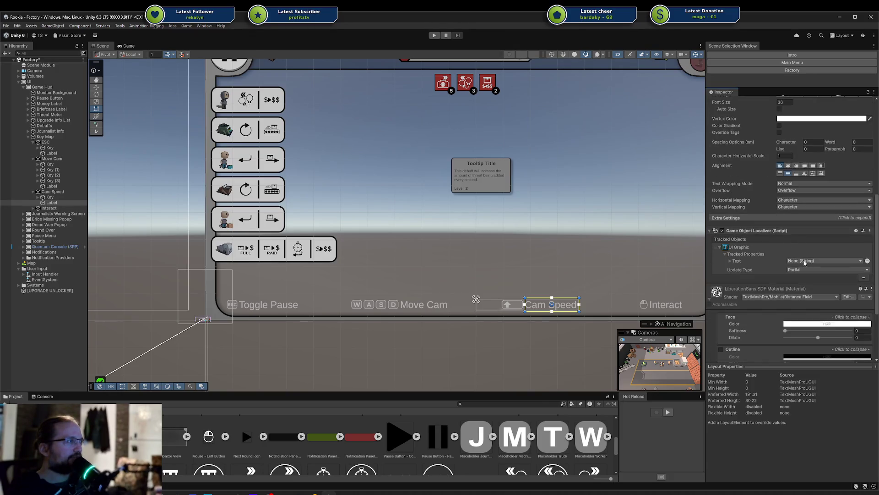
type("SHIF")
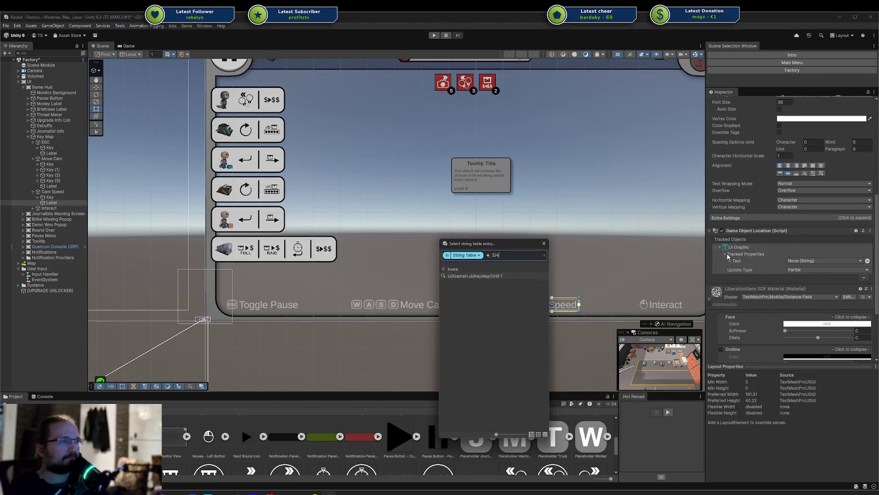
left_click(499, 277)
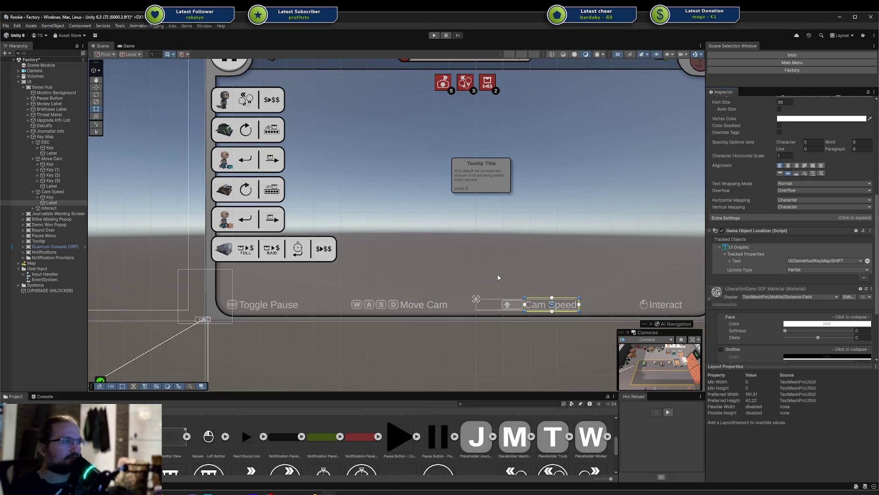
left_click(36, 208)
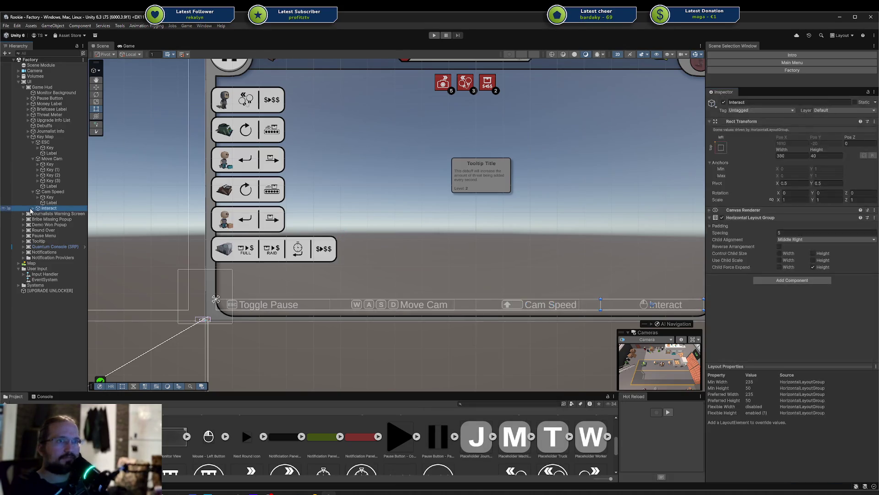
- Localize the Interact label's text to the UI/GameHud/KeyMap/Mouse Left Button entry
left_click(33, 208)
left_click(52, 218)
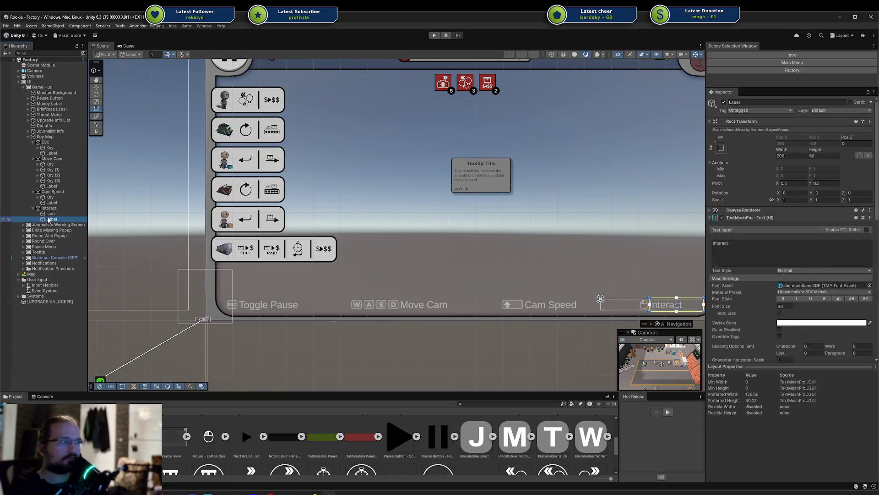
right_click(729, 237)
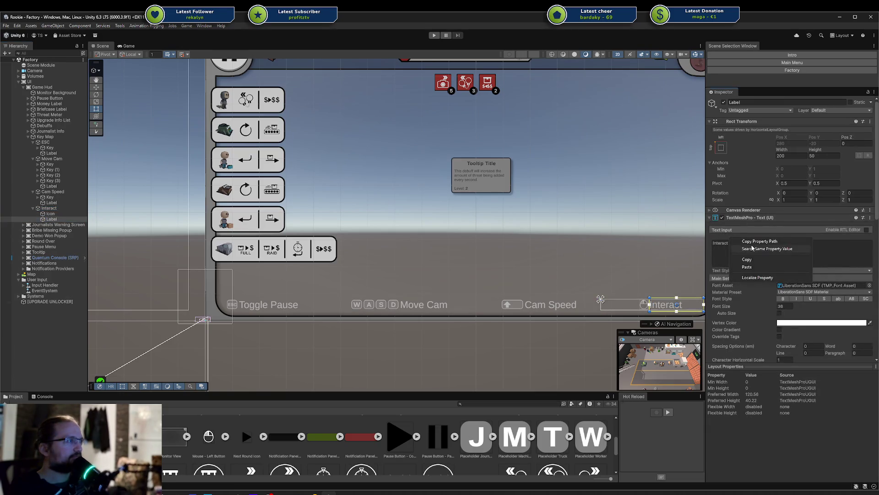
left_click(752, 277)
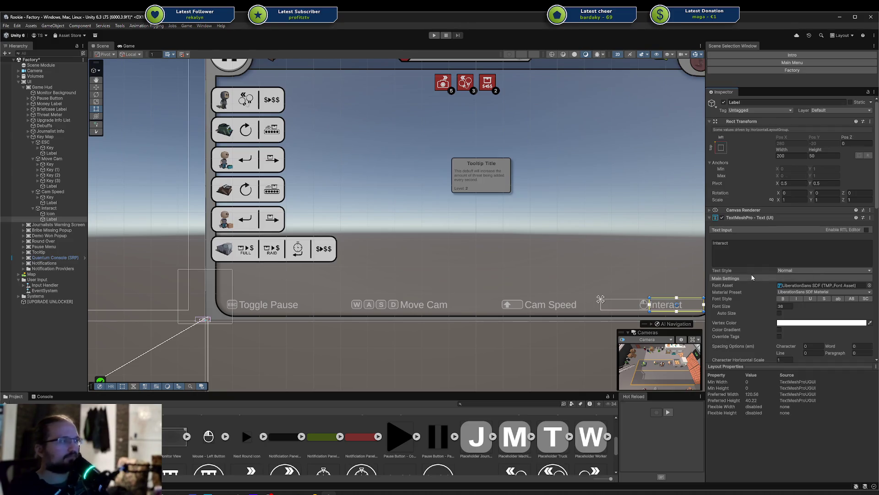
right_click(730, 242)
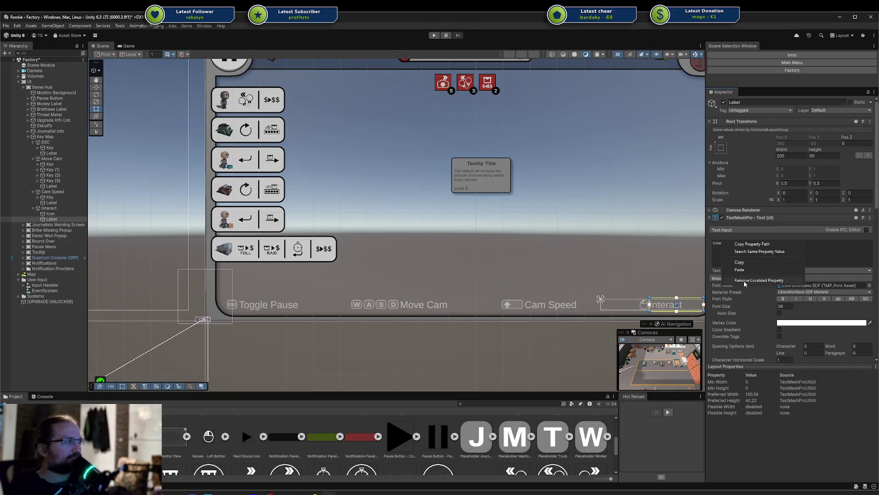
left_click(742, 314)
scroll(742, 312, "down", 4)
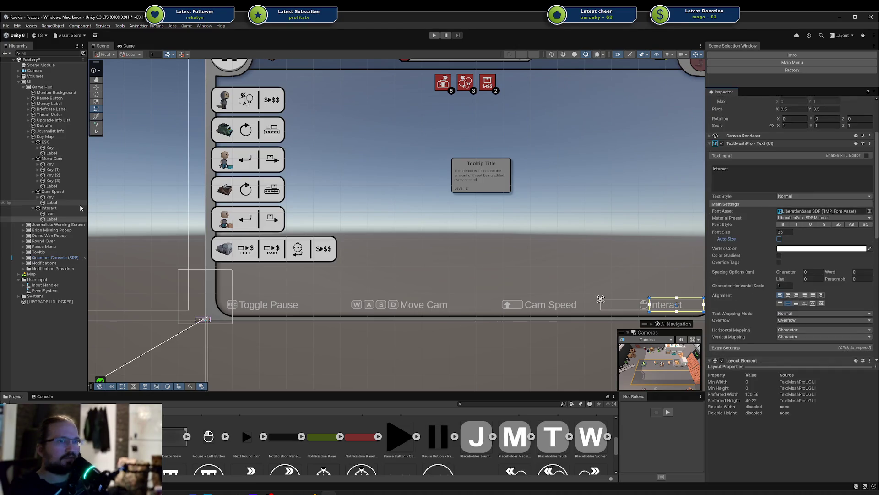
left_click(65, 201)
left_click(65, 219)
scroll(734, 276, "down", 2)
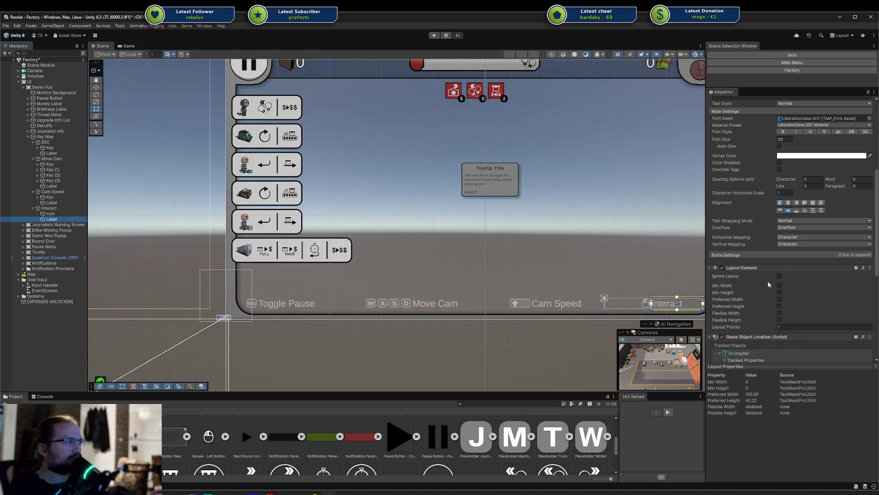
scroll(769, 285, "down", 2)
left_click(810, 312)
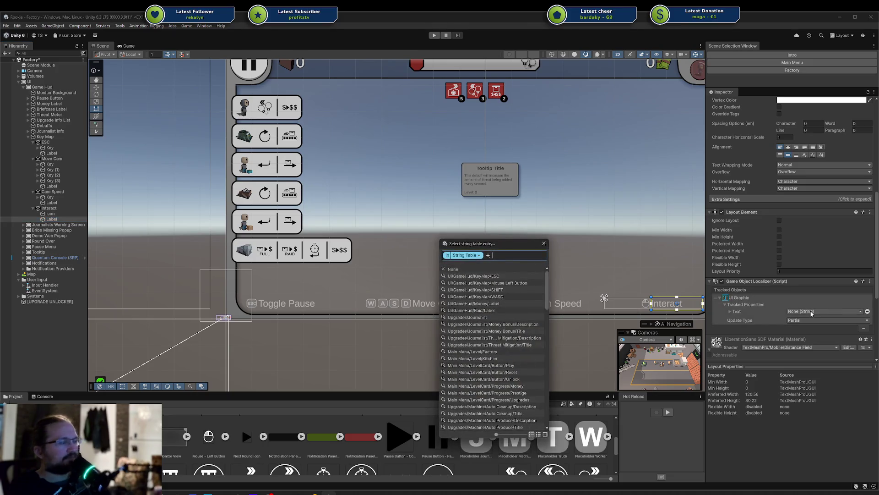
type("mouse")
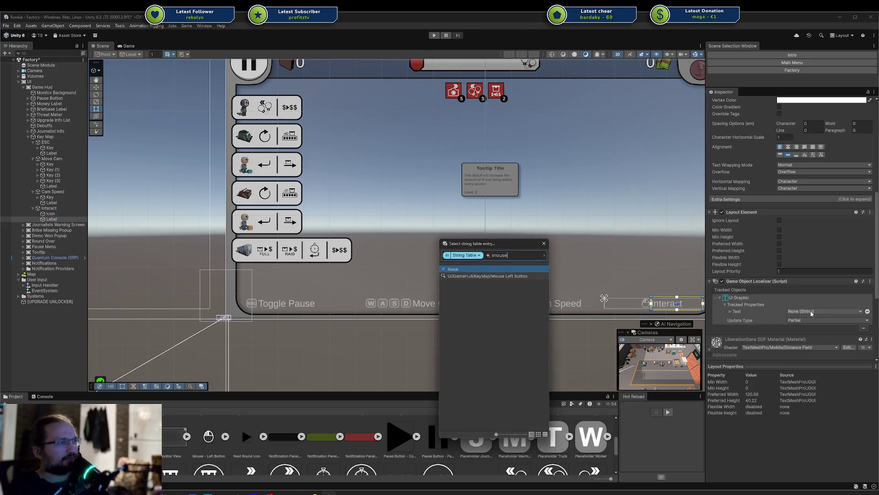
left_click(487, 275)
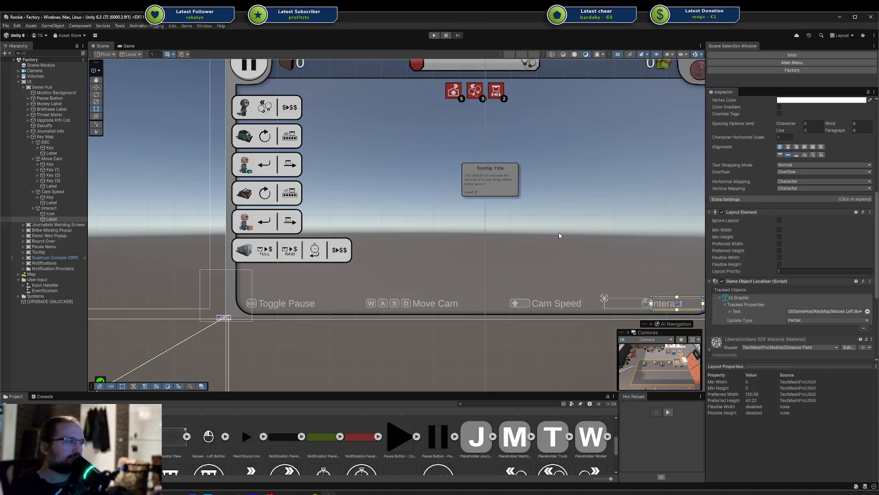
- Frame the whole HUD in the scene view and start the game via Game > Start (Main Menu)
left_click_drag(561, 233, 429, 204)
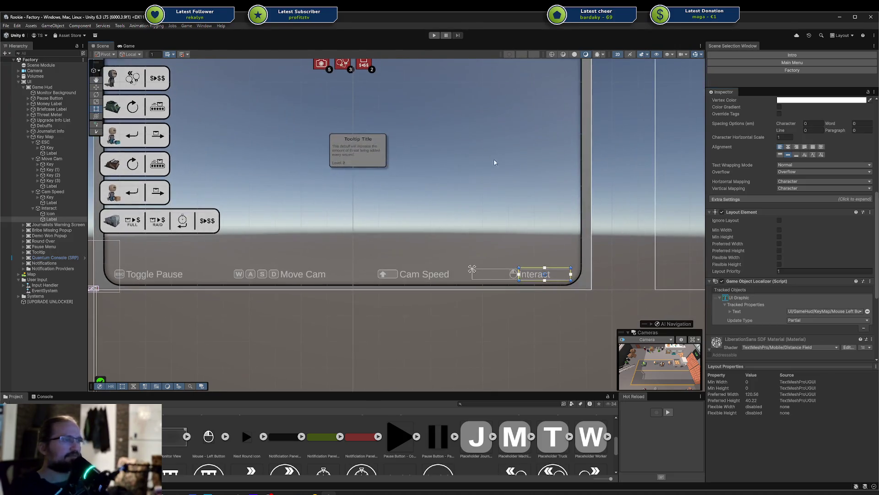
left_click(187, 26)
left_click(216, 43)
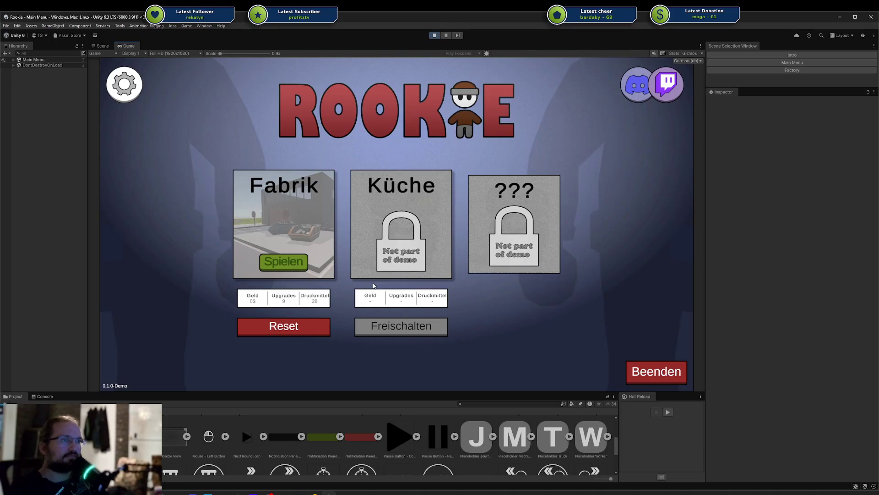
- Start the Factory level in German, move the camera with A, W and S, then pause with Esc
key("Return")
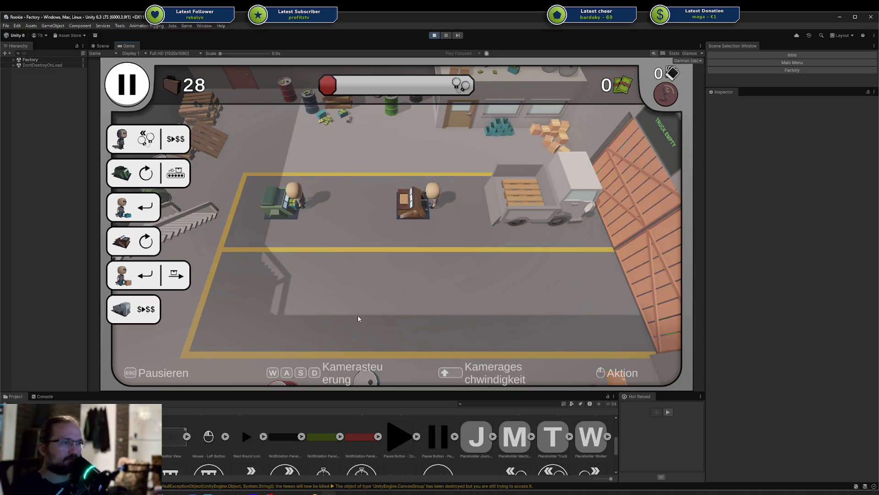
key("a")
key("w")
key("s")
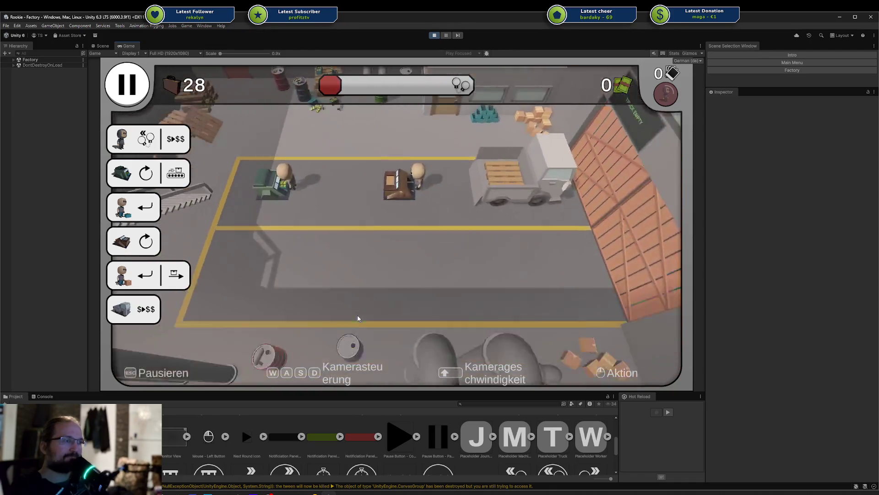
key("Escape")
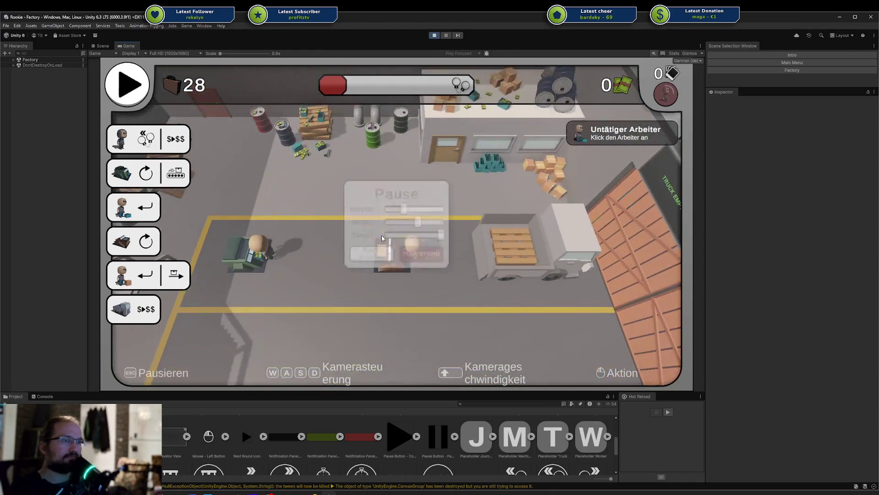
- In Scene view, cycle through the overlapping UI objects until Game Hud is selected
left_click(101, 46)
left_click(308, 268)
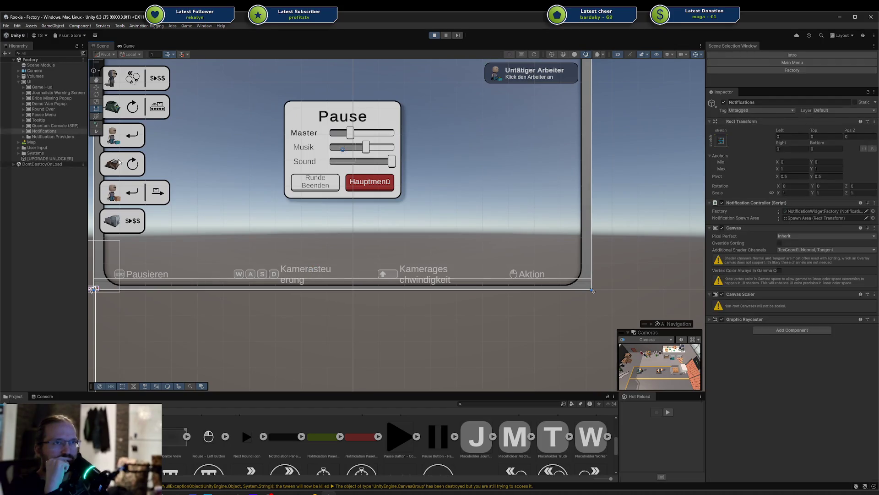
left_click(299, 272)
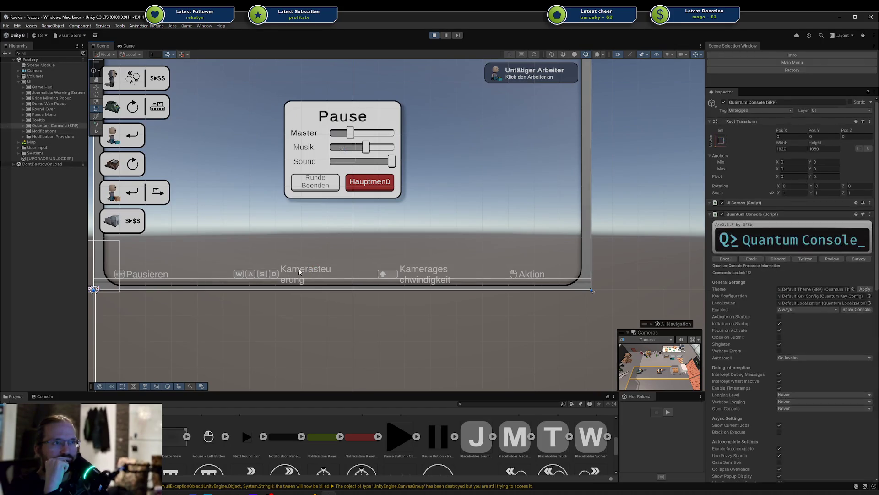
left_click(300, 272)
left_click(286, 270)
left_click(286, 270)
left_click(286, 270)
left_click(286, 270)
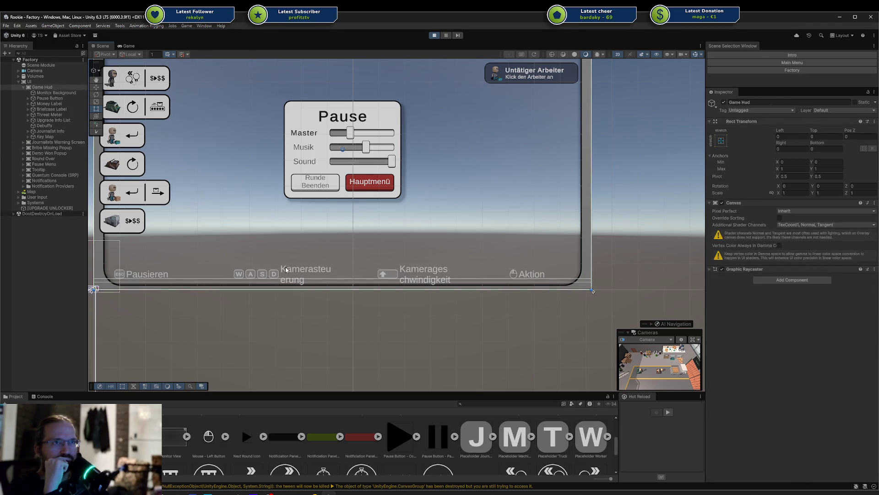
- Expand Key Map and Move Cam in the Hierarchy to show its Key icons and Label
left_click(27, 137)
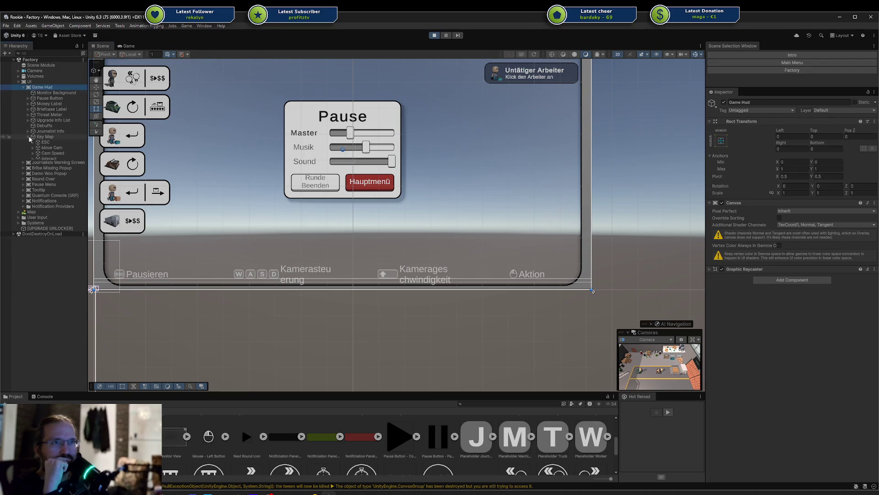
left_click(46, 147)
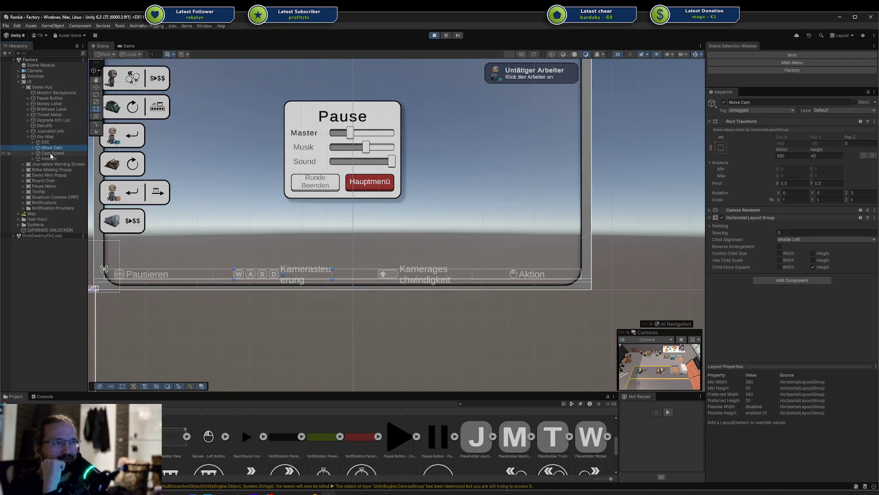
left_click(60, 138)
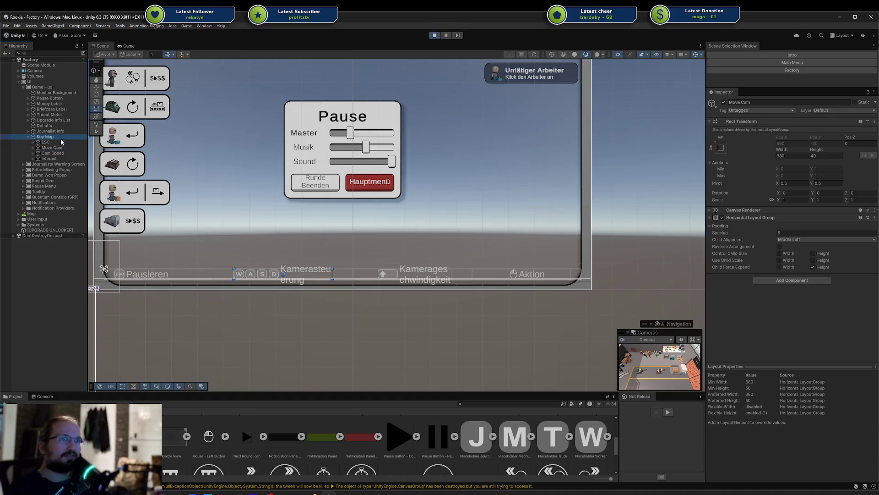
left_click(44, 148)
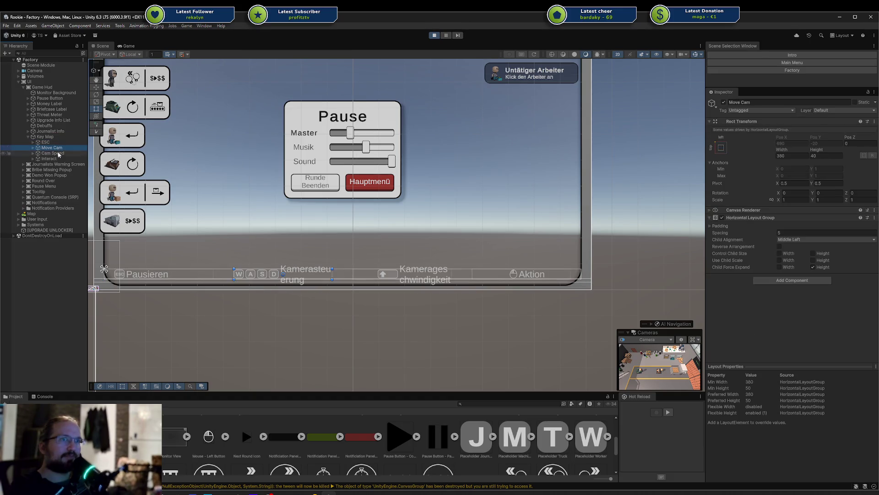
left_click(34, 148)
left_click(60, 177)
left_click(71, 148)
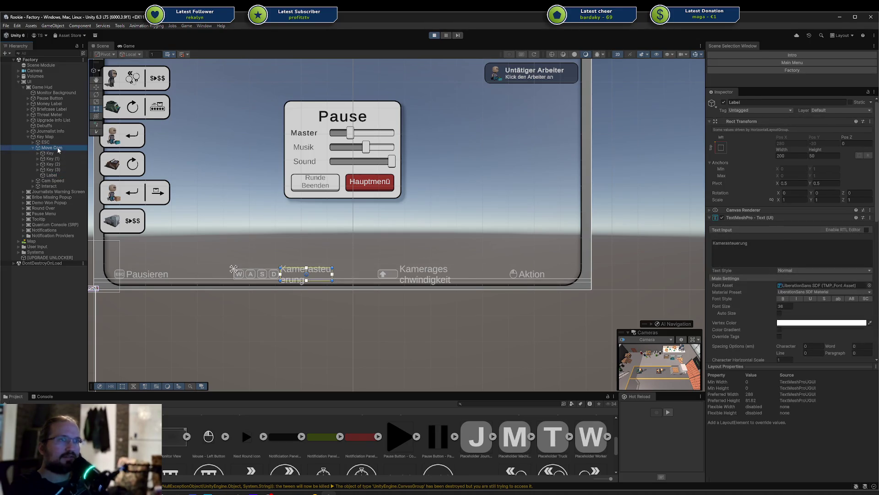
- Set the Kamerasteuerung label's Rect Transform width to 300
left_click_drag(253, 216, 414, 210)
scroll(422, 215, "up", 2)
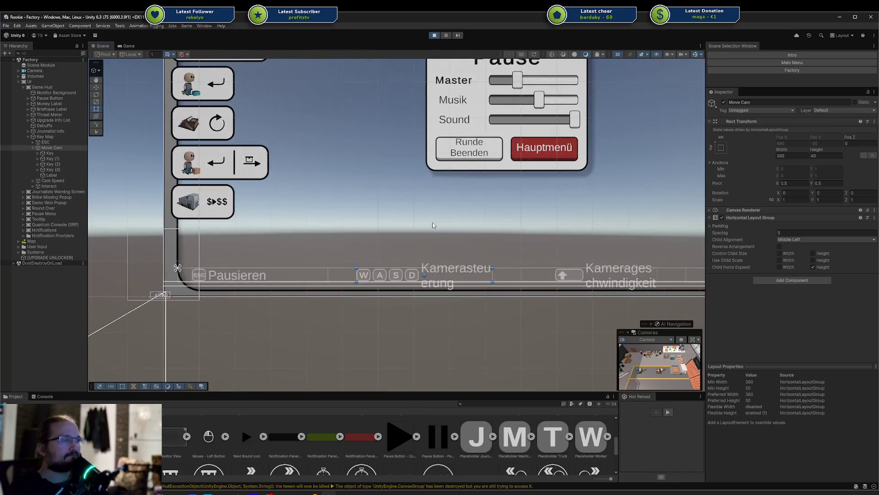
left_click(64, 175)
mouse_move(777, 153)
left_mouse_down()
mouse_move(797, 153)
mouse_move(319, 252)
mouse_move(861, 200)
left_mouse_up()
left_click(795, 155)
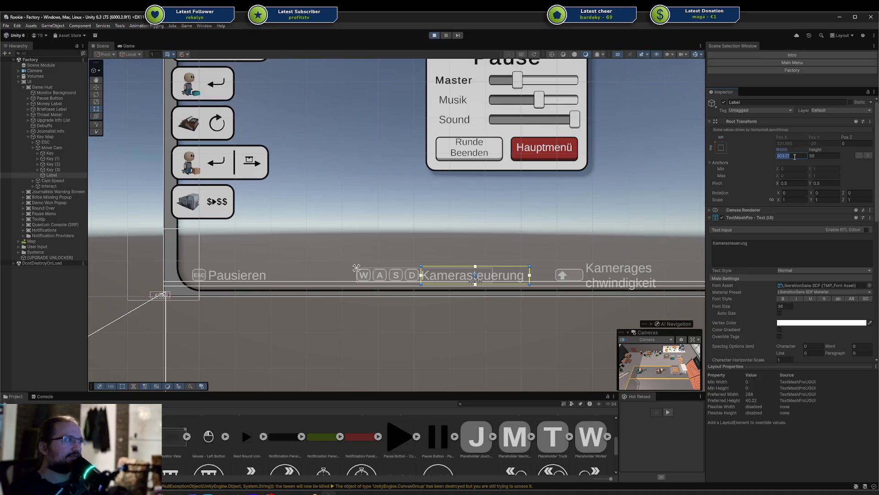
type("300")
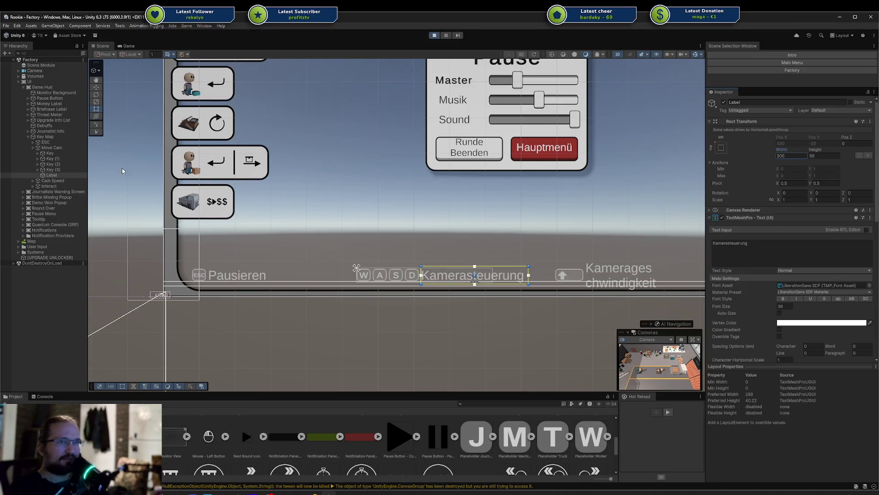
- Set the Kamerageschwindigkeit label's width to 400, trying 350 and undoing it
left_click(33, 181)
left_click(52, 191)
left_click(792, 157)
type("3")
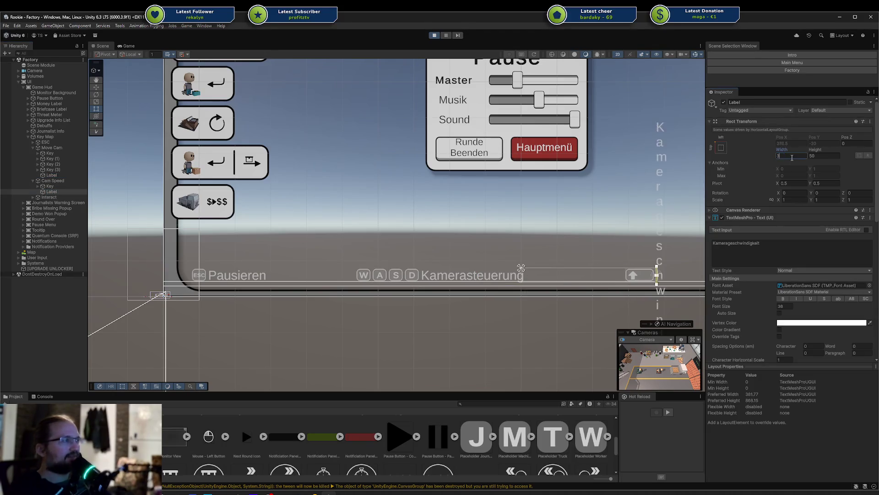
type("00400")
key("Return")
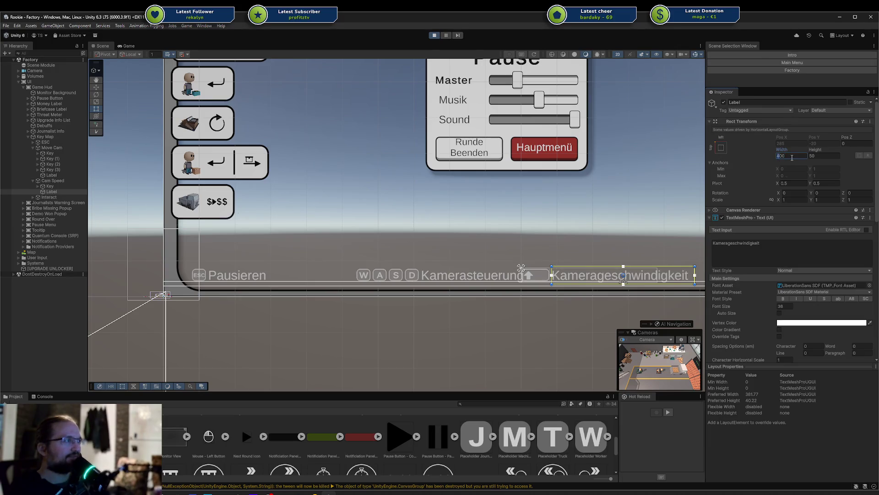
type("350")
key("Return")
key("ctrl+z")
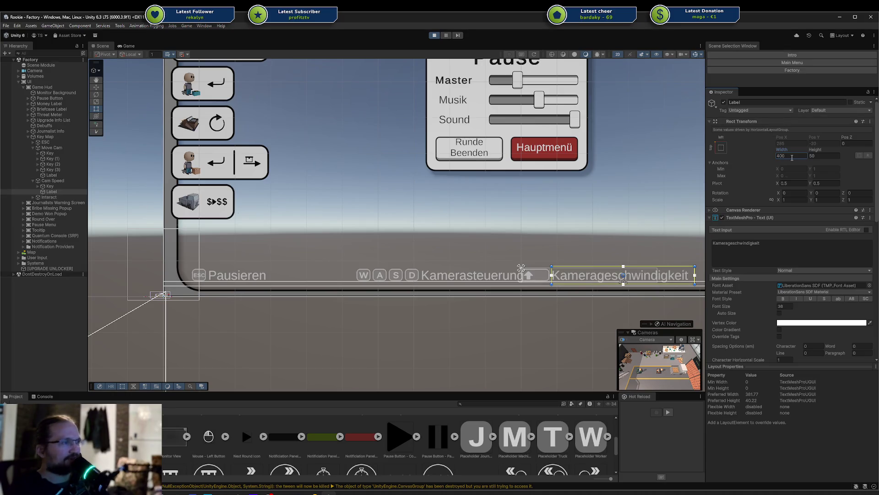
left_click_drag(566, 217, 504, 208)
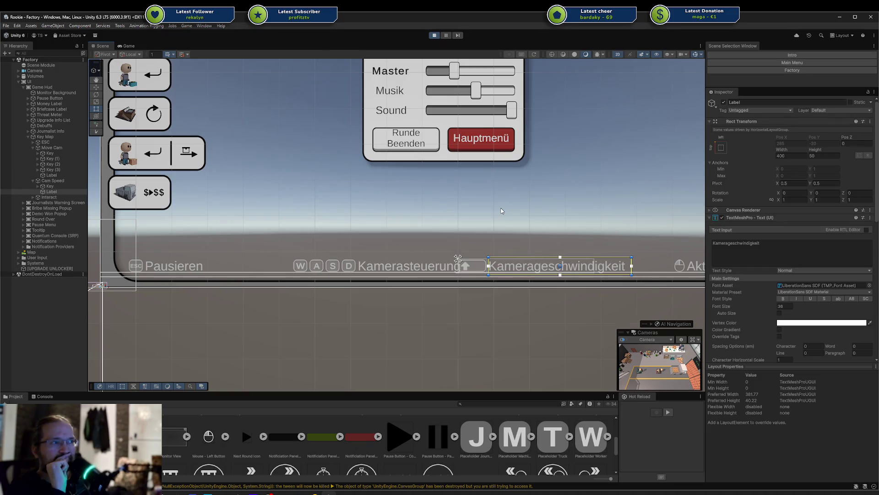
scroll(501, 210, "down", 1)
scroll(501, 211, "down", 2)
scroll(501, 210, "up", 2)
scroll(501, 210, "down", 1)
scroll(501, 211, "down", 1)
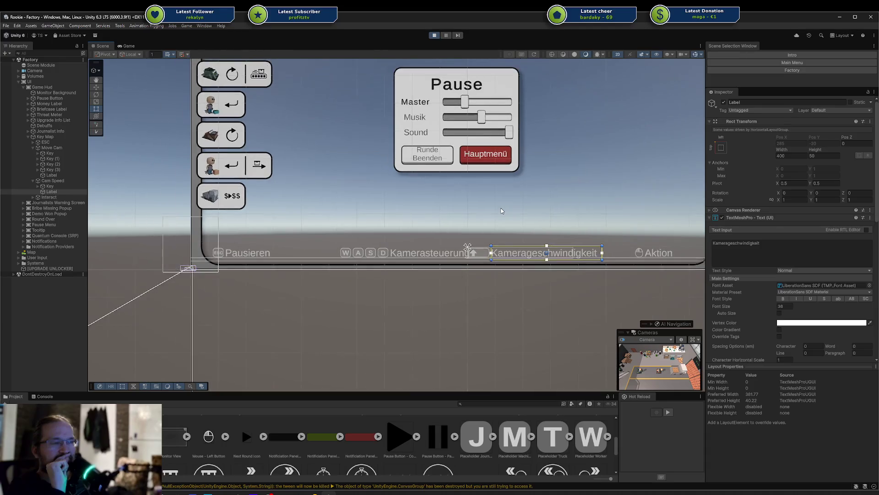
scroll(501, 211, "up", 2)
mouse_move(501, 210)
left_mouse_down()
mouse_move(425, 214)
mouse_move(471, 199)
mouse_move(467, 210)
mouse_move(408, 228)
left_mouse_up()
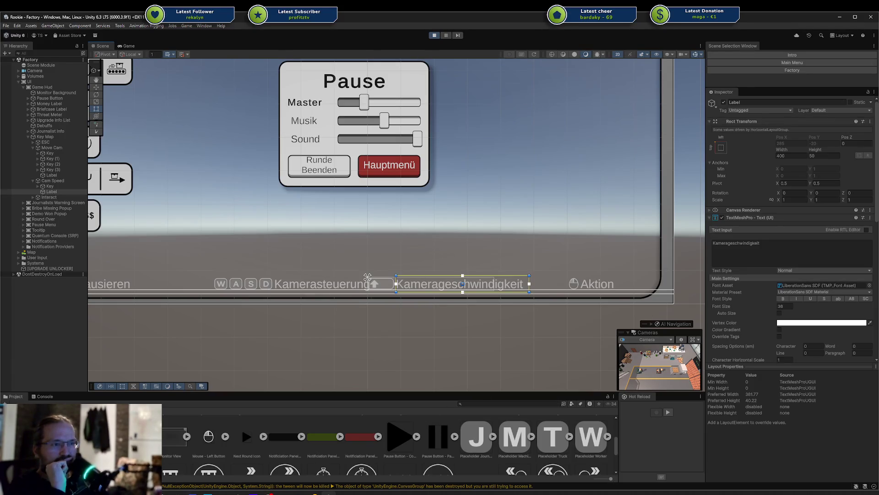
- Replace Aktion with Interagieren in sheet cell C7, then minimize the browser
mouse_move(236, 493)
left_click(266, 462)
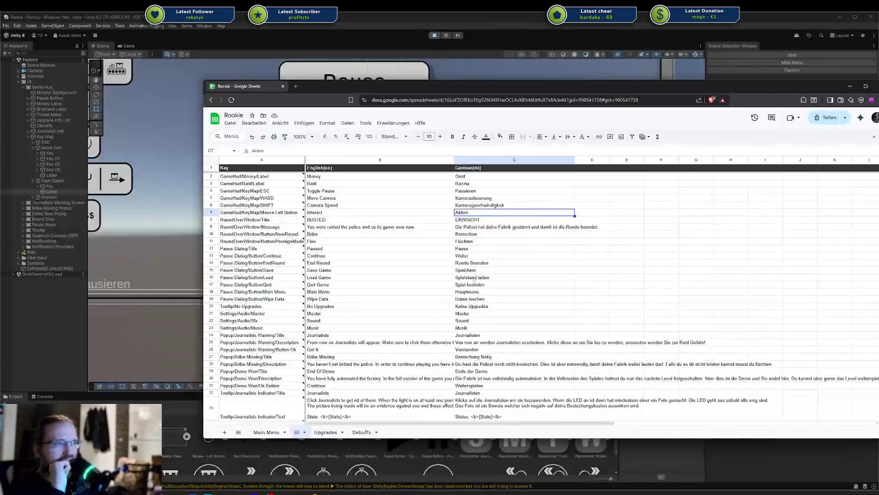
left_click_drag(460, 209, 462, 202)
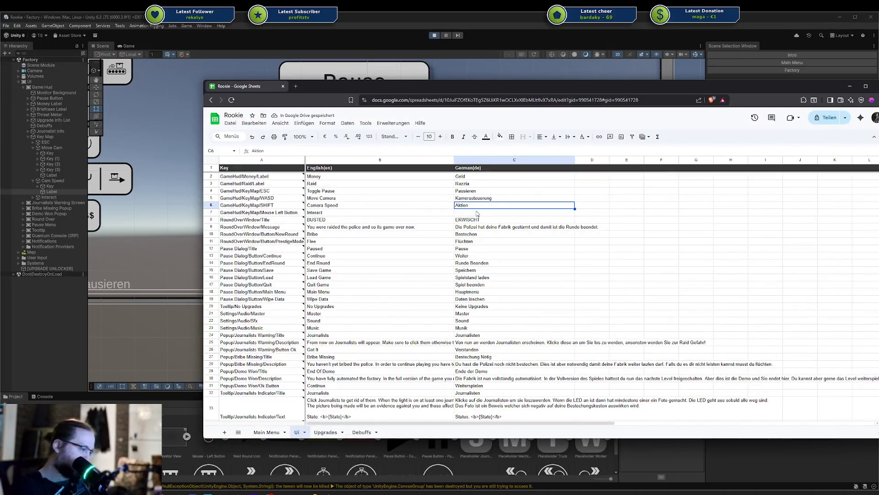
key("ctrl+z")
left_click(477, 213)
type("Interagieren")
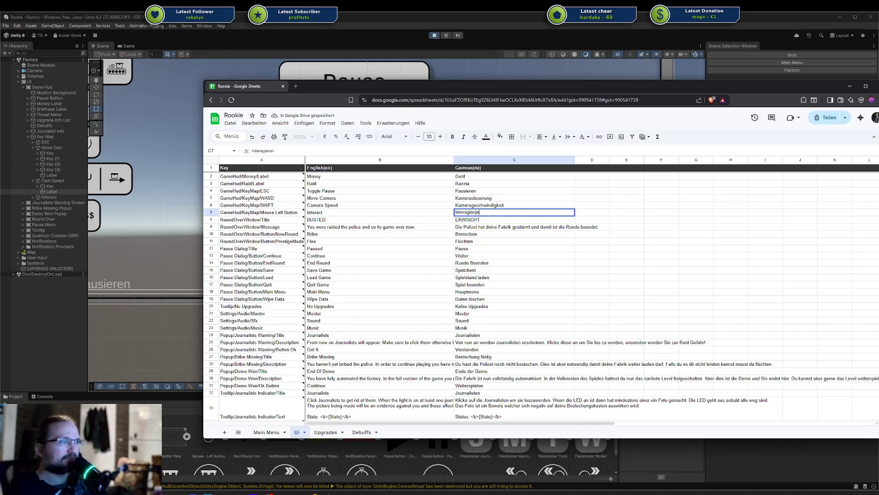
key("Return")
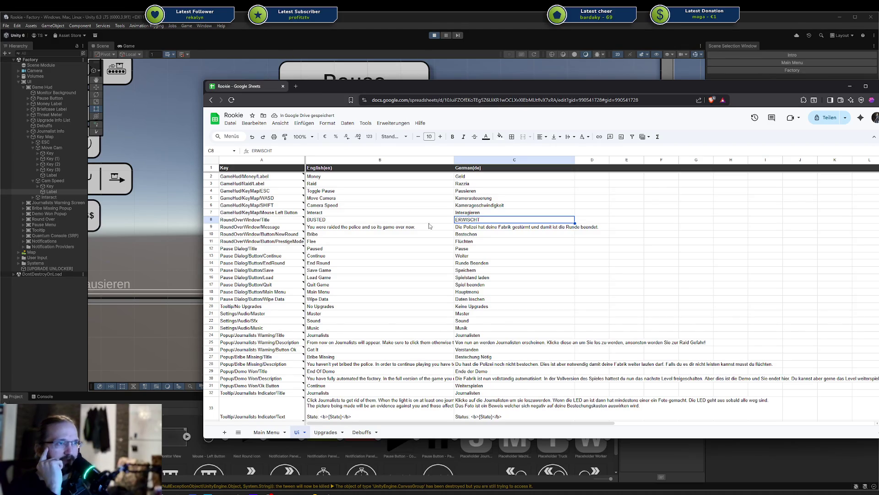
left_click(471, 214)
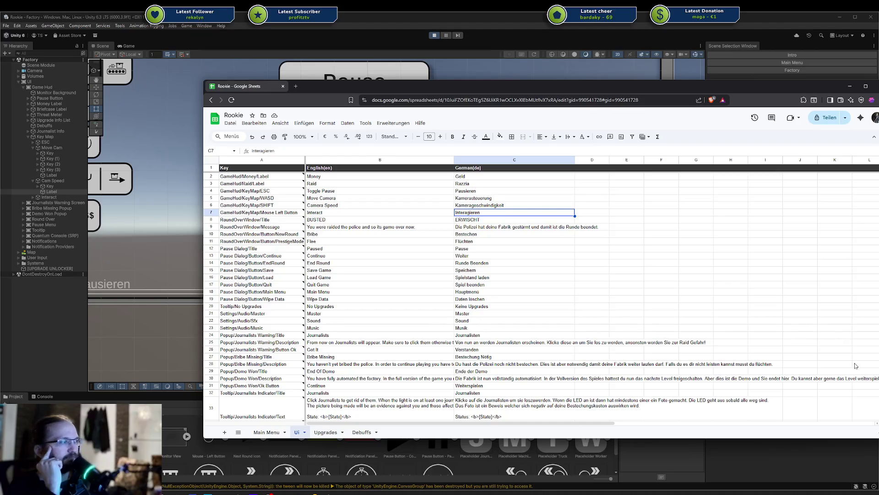
left_click(850, 86)
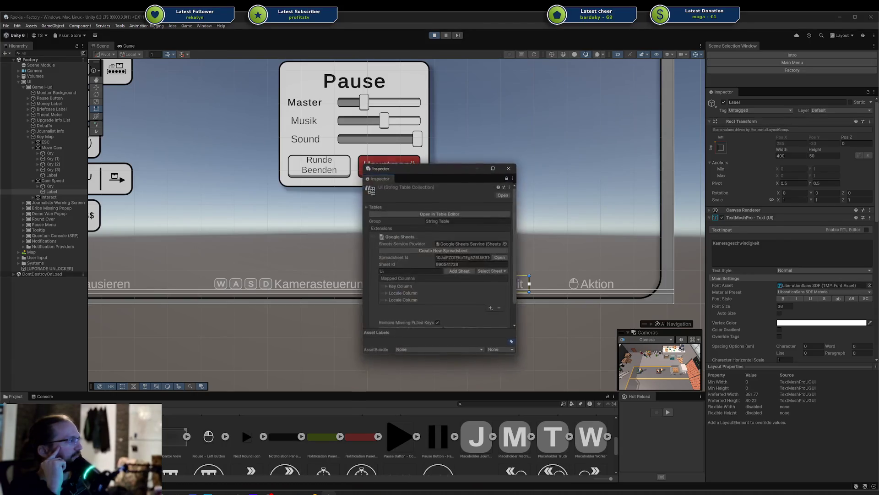
- Pull the latest translations from Google Sheets into the UI String Table Collection
scroll(421, 309, "down", 2)
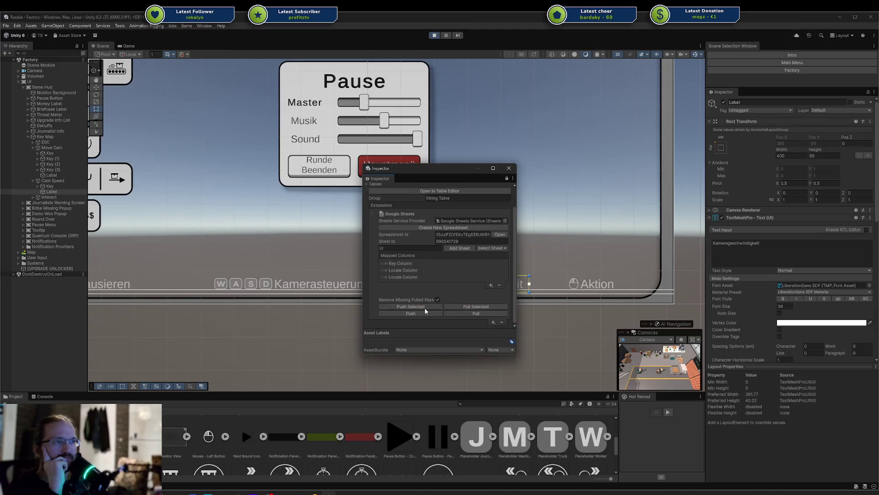
left_click(477, 314)
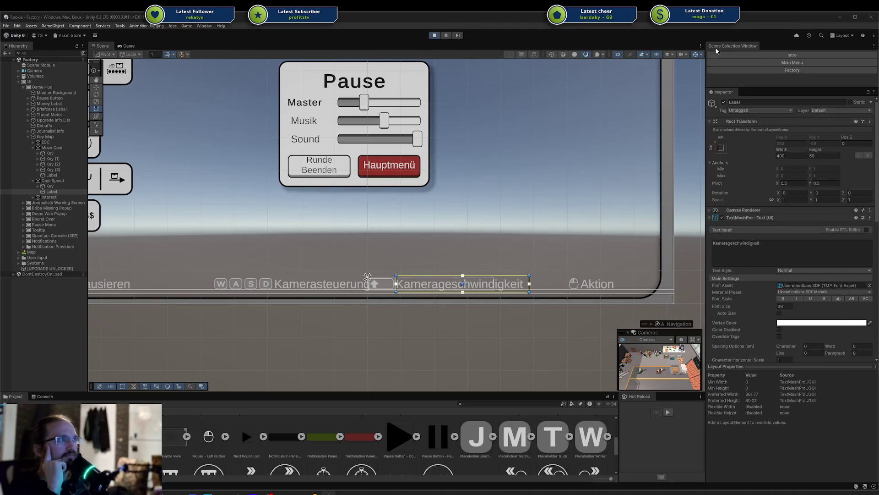
scroll(458, 183, "down", 3)
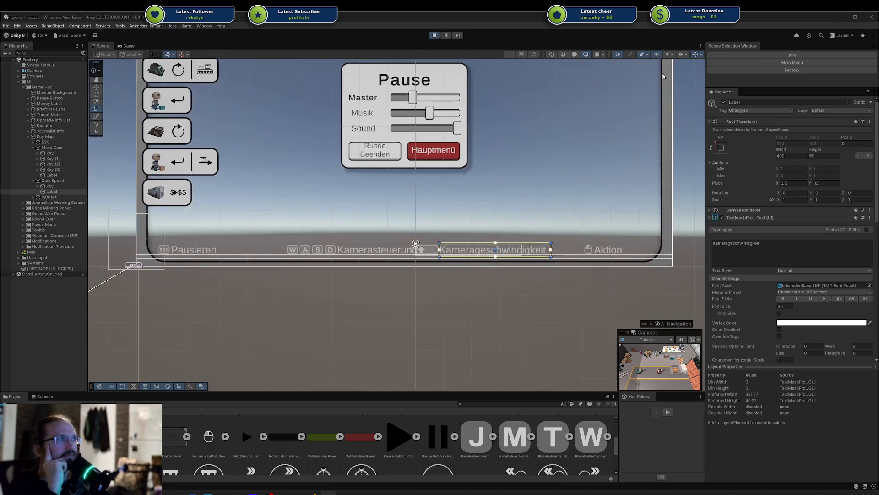
- Check the Game view in English, then German, and return to the Scene view
left_click(130, 47)
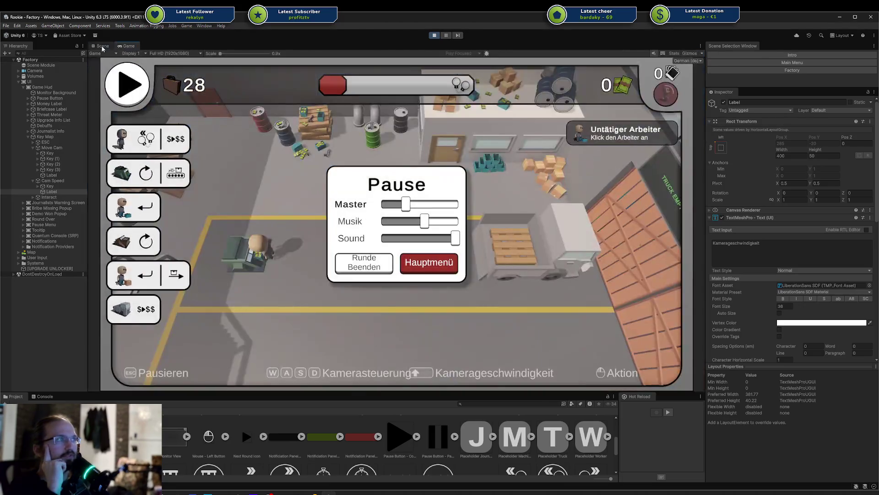
left_click(687, 61)
left_click(690, 69)
left_click(687, 60)
left_click(688, 76)
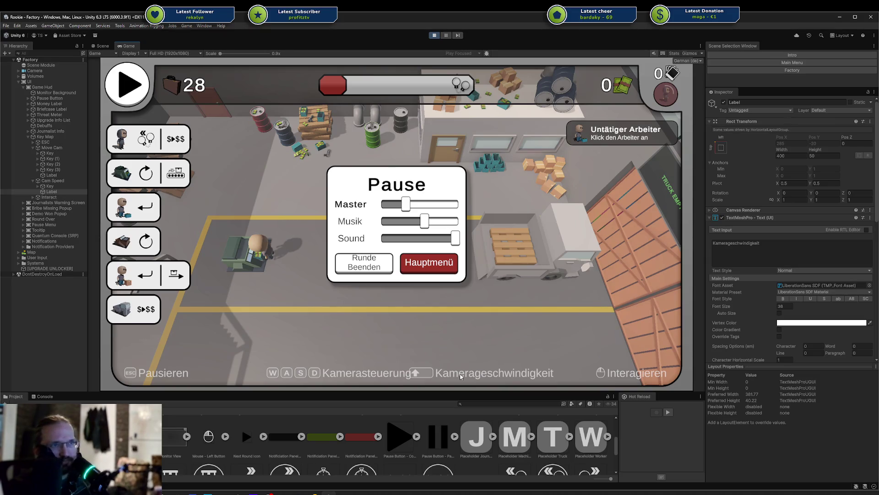
left_click(102, 46)
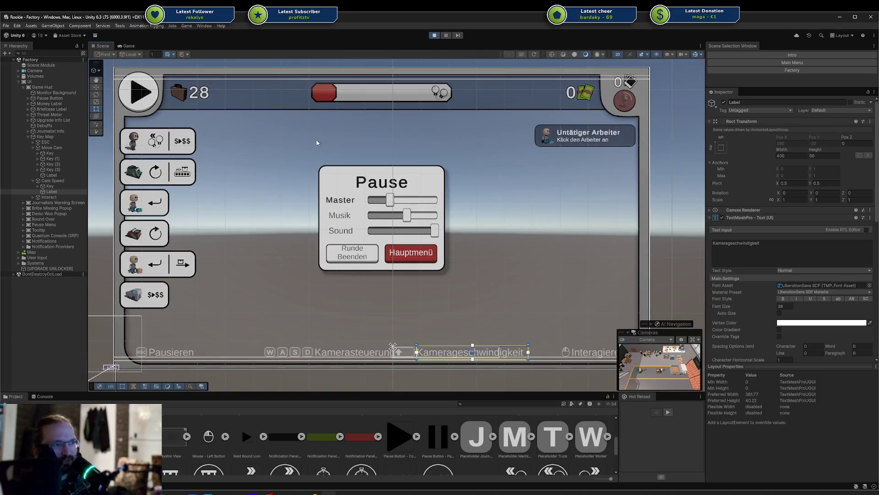
- Give both camera key-map labels a width of 200 and enable TextMeshPro Auto Size
left_click(58, 192)
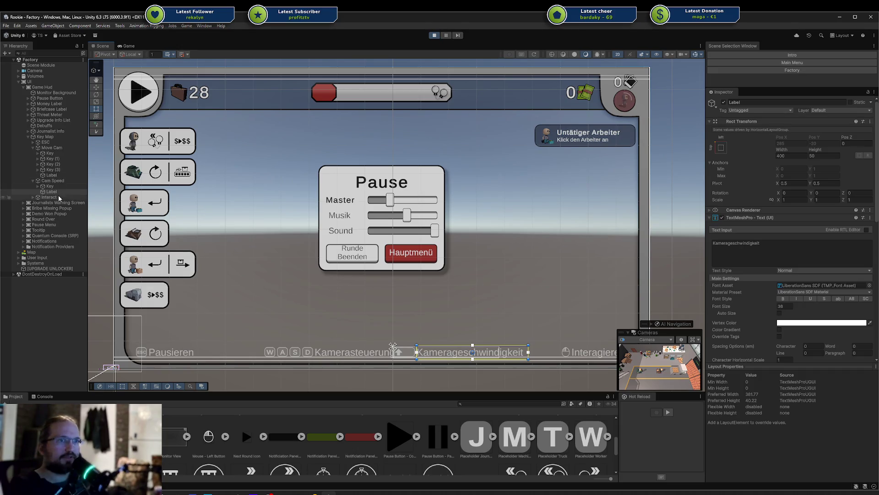
left_click(33, 197)
left_click(51, 207)
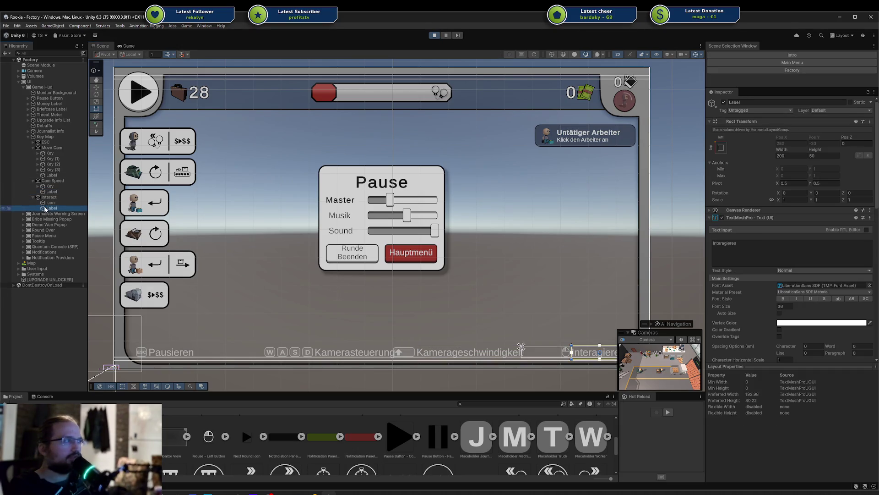
left_click(58, 192)
left_click(51, 175, "ctrl")
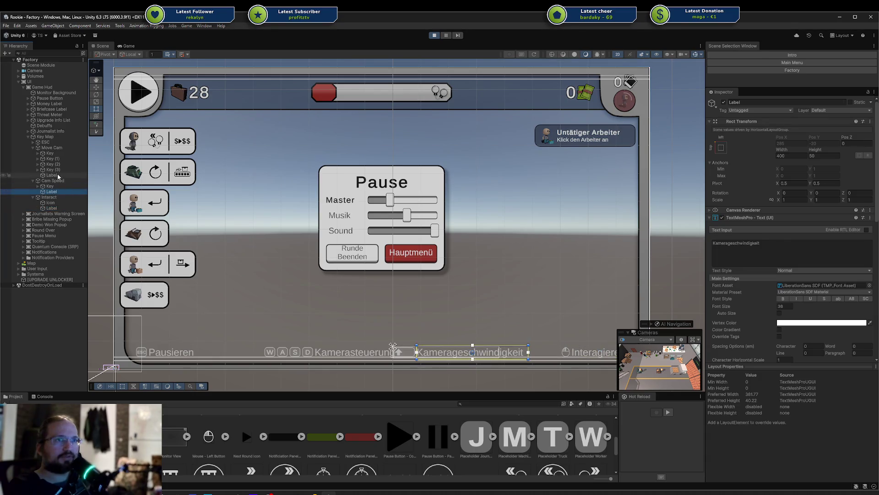
left_click(784, 157)
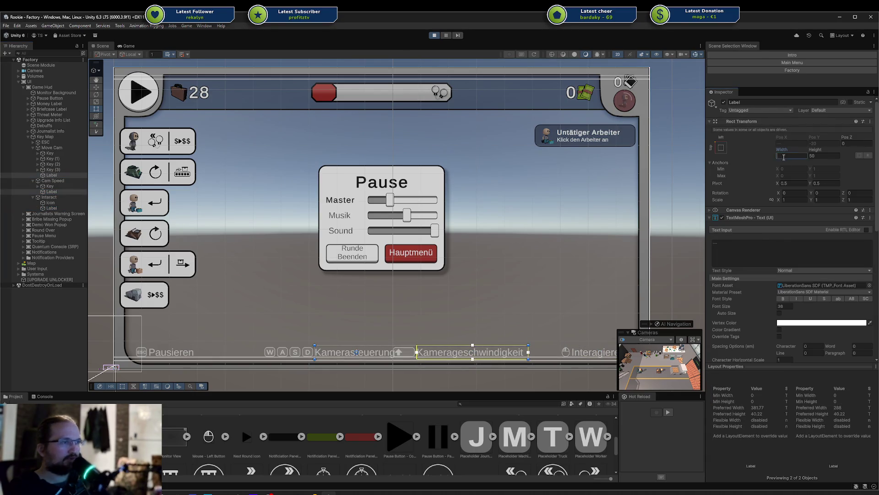
type("200")
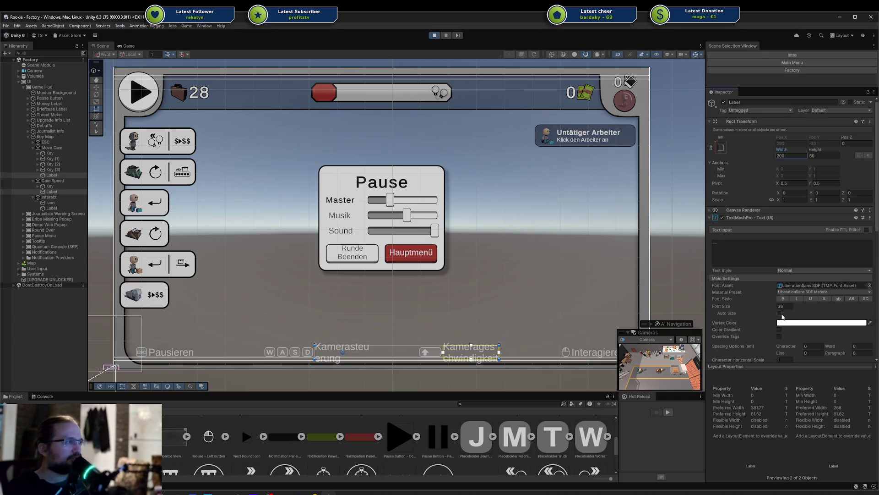
left_click(781, 313)
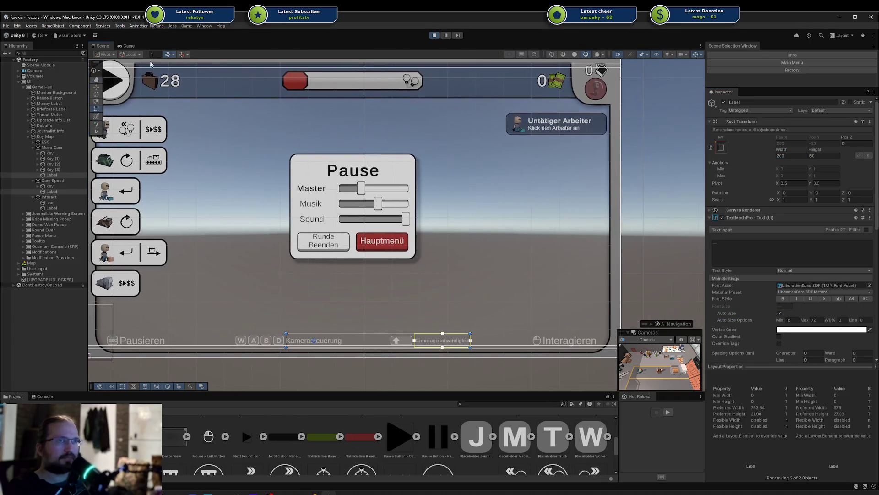
- In the Game view, set the Pausieren and Interagieren labels to font size 25
left_click(124, 47)
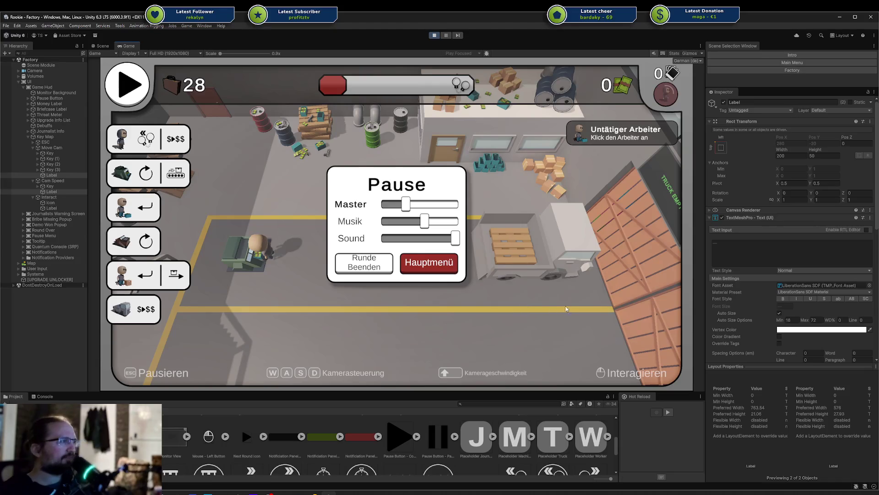
left_click(51, 175)
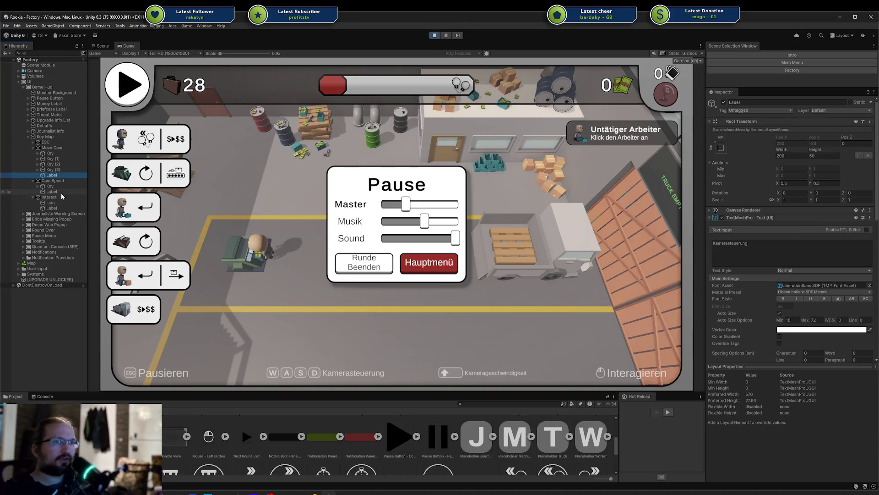
left_click(60, 193)
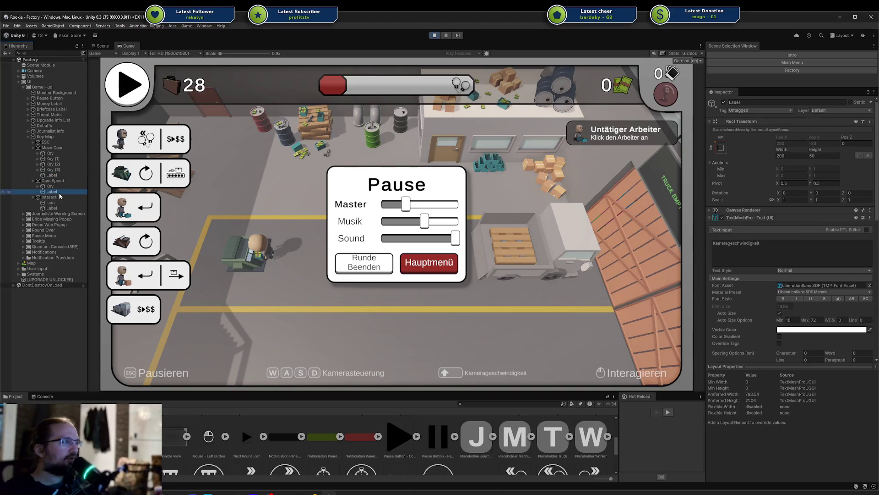
left_click(57, 176)
left_click(33, 142)
left_click(52, 153)
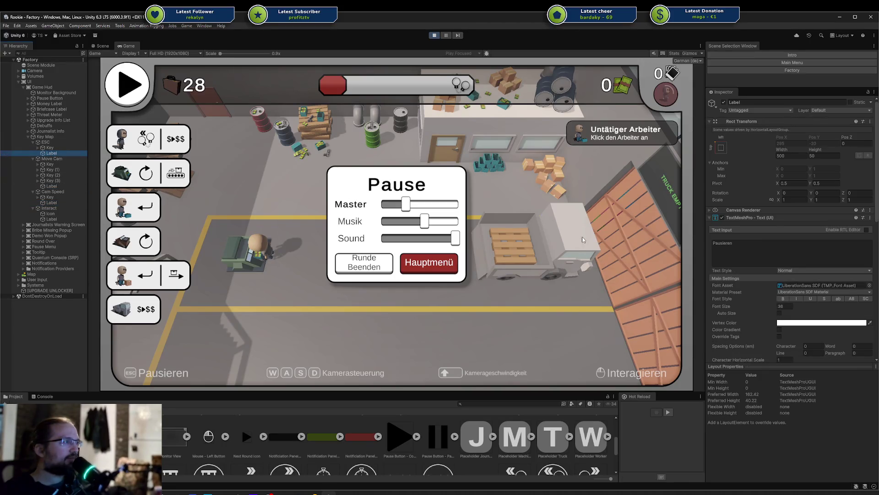
left_click(784, 306)
type("25")
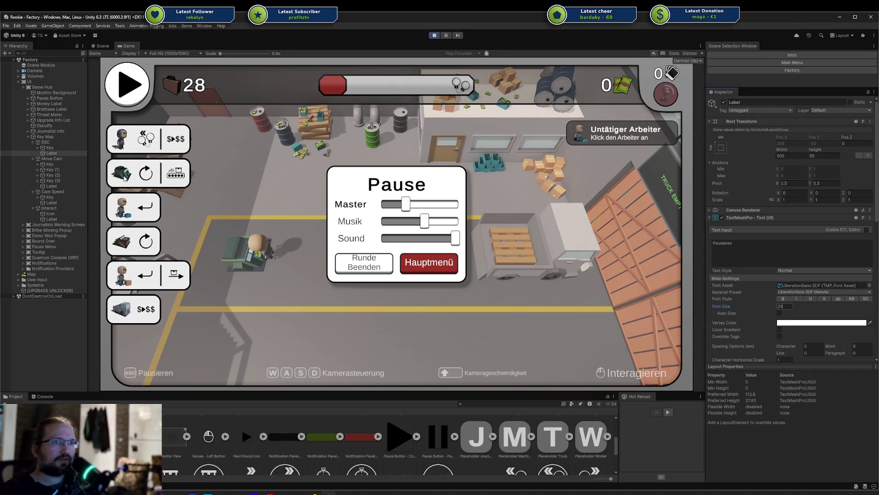
left_click(52, 219)
left_click(784, 306)
type("25")
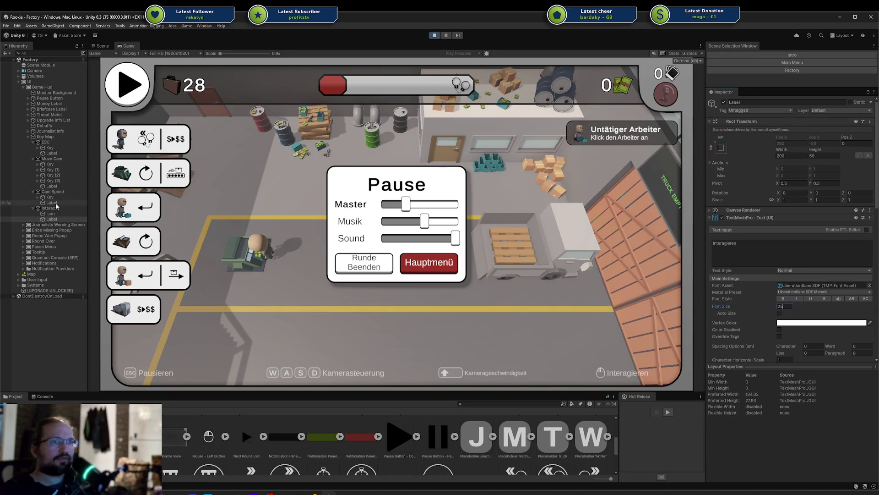
- Cap Auto Size Max at 25 for the Kamerasteuerung and Kamerageschwindigkeit labels
left_click(51, 203)
left_click(51, 186, "ctrl")
double_click(813, 319)
type("25")
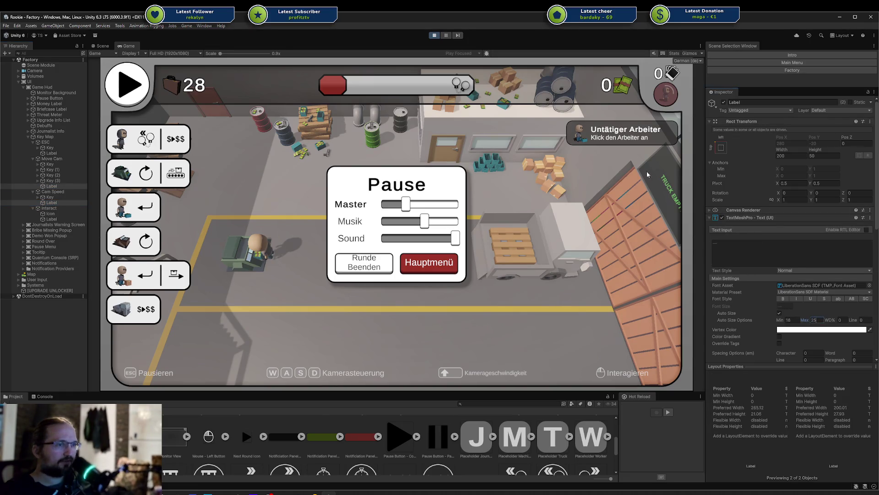
- Preview the key-map bar in English (en), then German (de), and stop play mode
left_click(687, 60)
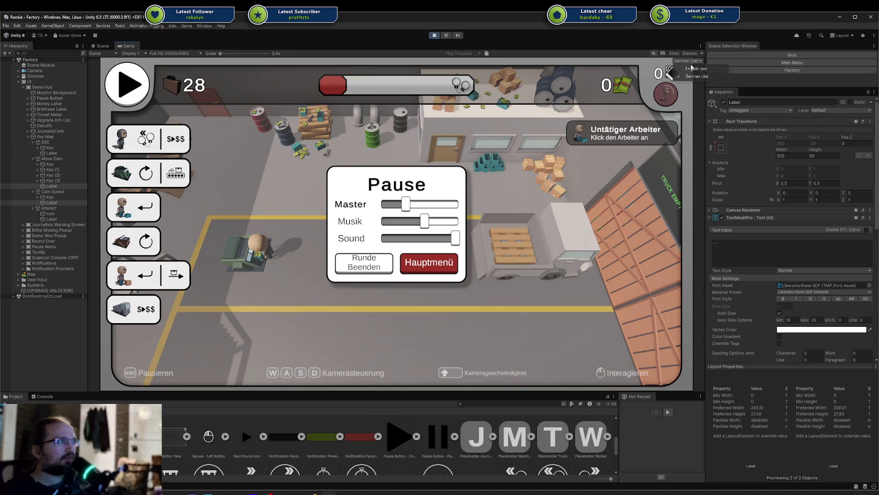
left_click(692, 73)
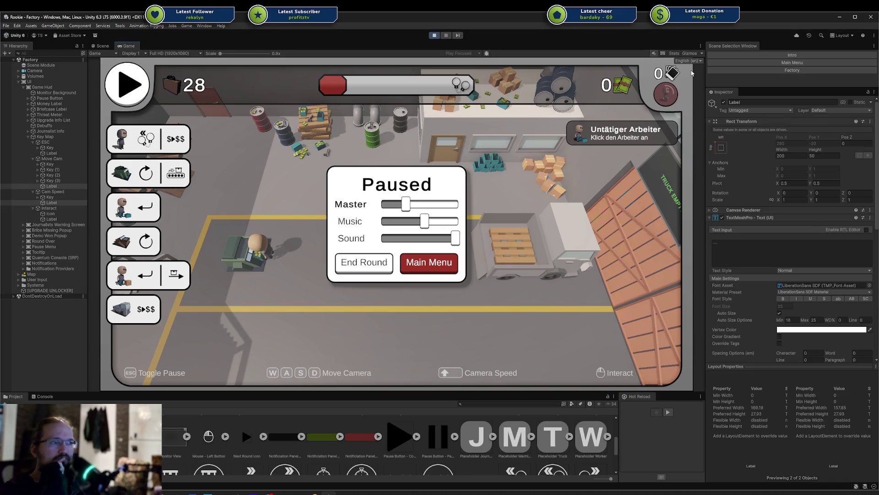
left_click(689, 60)
left_click(690, 77)
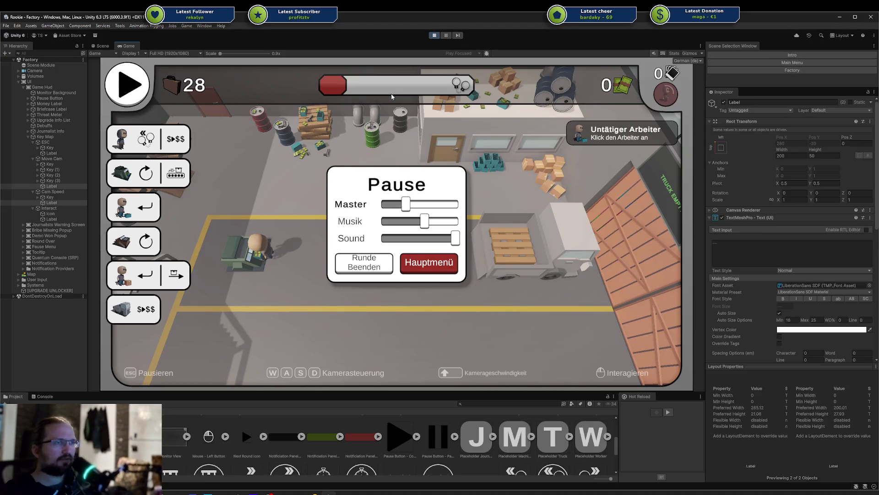
left_click(435, 36)
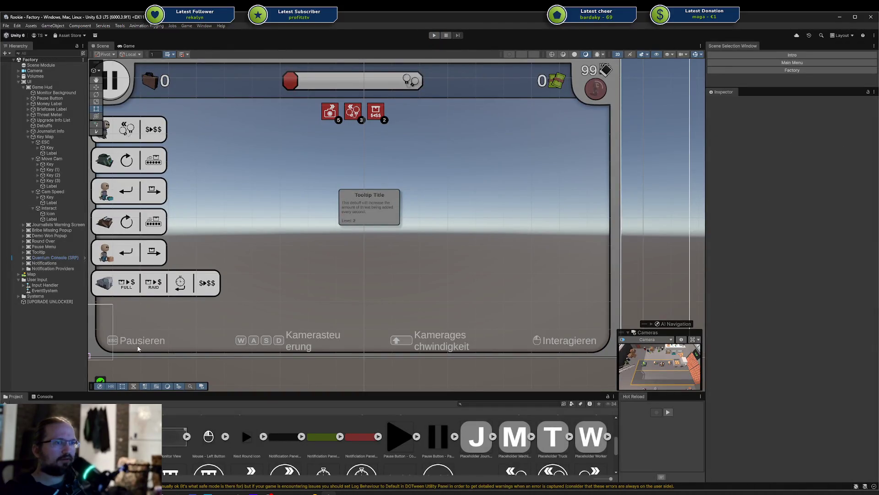
- Enable Auto Size with max 25 on all four key-map labels and save the Factory scene
left_click(52, 219)
left_click(51, 203, "ctrl")
left_click(51, 186, "ctrl")
left_click(51, 153, "ctrl")
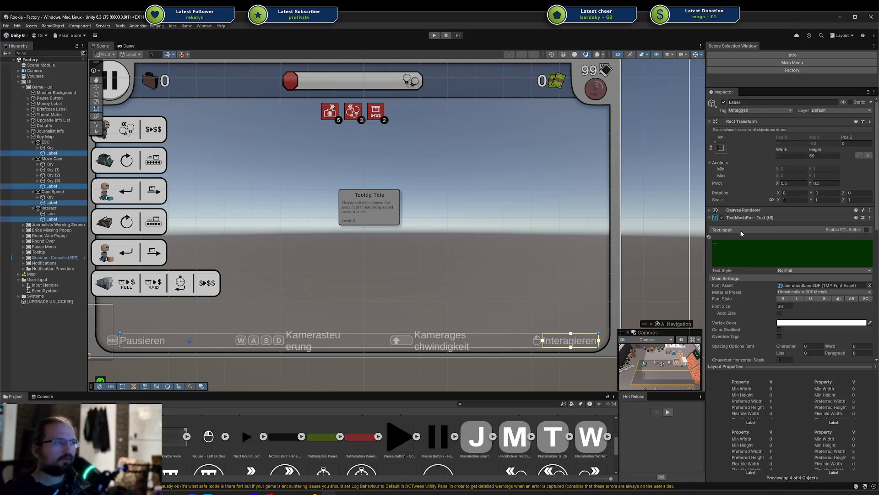
scroll(760, 257, "down", 1)
left_click(779, 295)
left_click(779, 295)
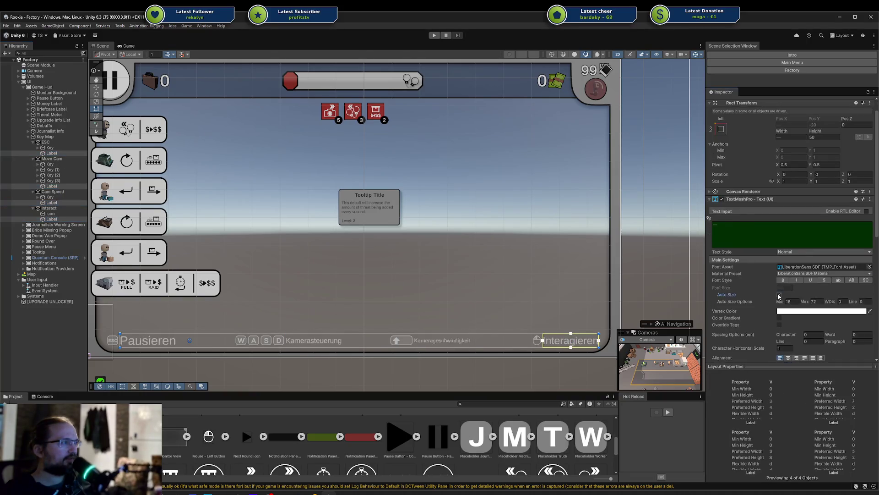
left_click(819, 302)
type("25")
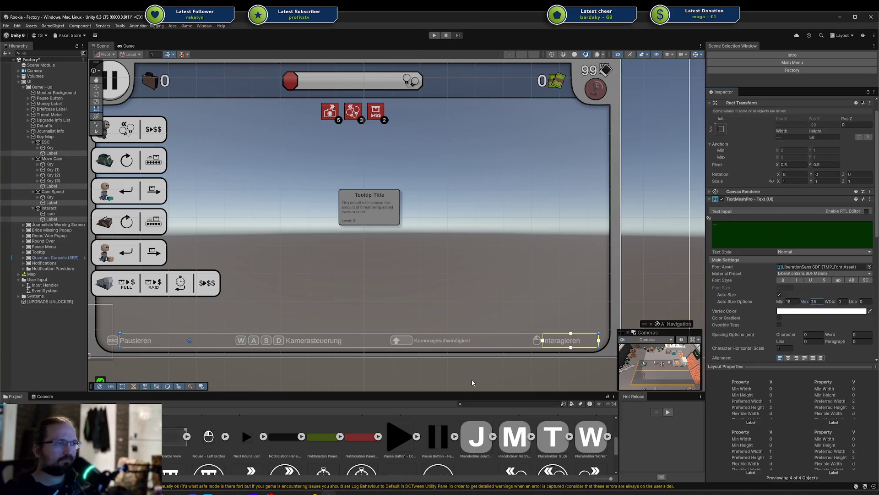
left_click(472, 381)
key("ctrl+s")
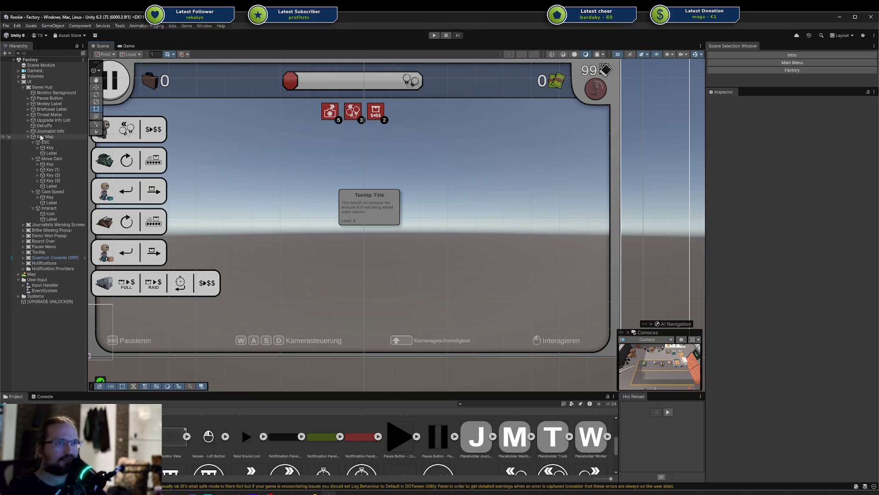
- Collapse Key Map, then tick and save Display on Screen on the Codecks Show KeyMap card
left_click(28, 137)
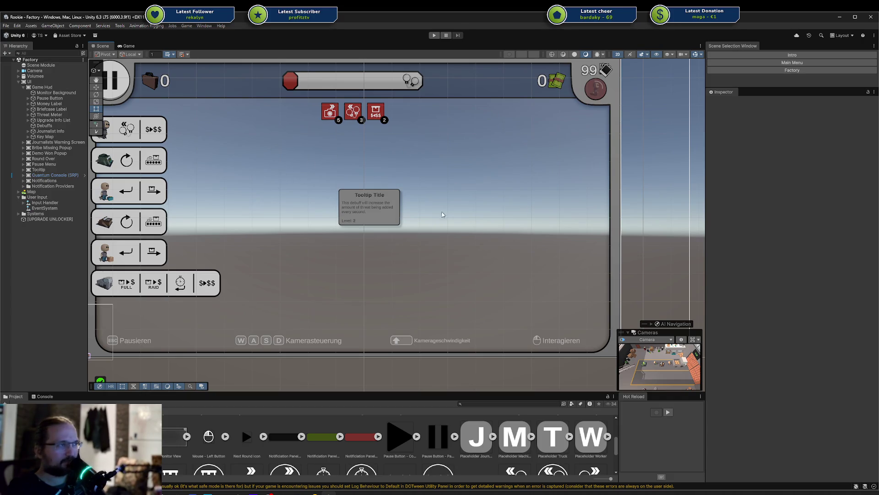
mouse_move(235, 180)
left_mouse_down()
mouse_move(272, 191)
mouse_move(247, 182)
left_mouse_up()
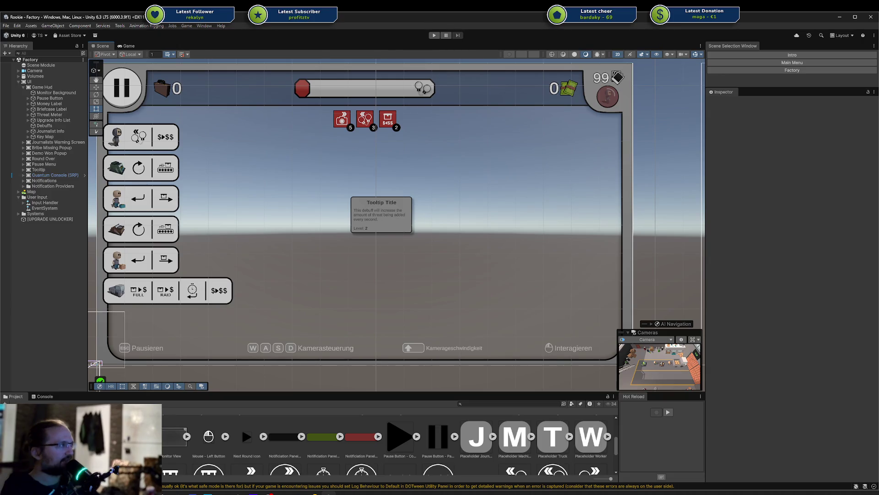
key("alt+Tab")
left_click_drag(576, 57, 502, 85)
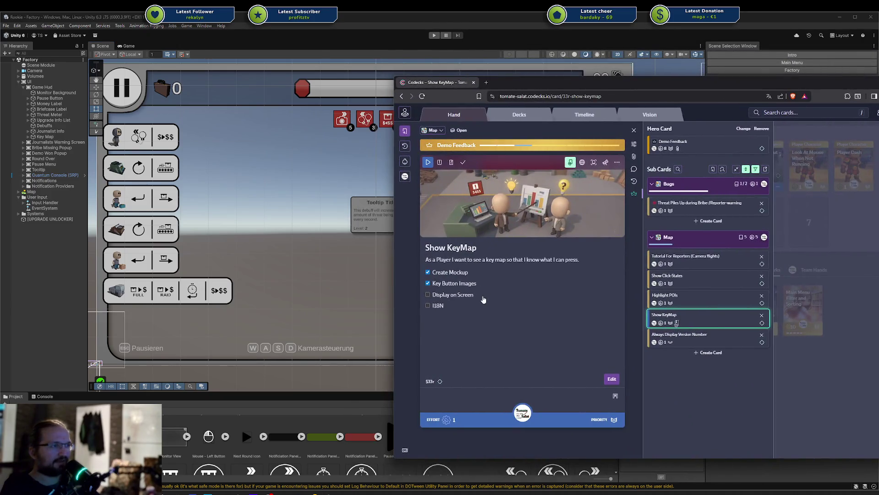
double_click(444, 295)
key("ctrl+Return")
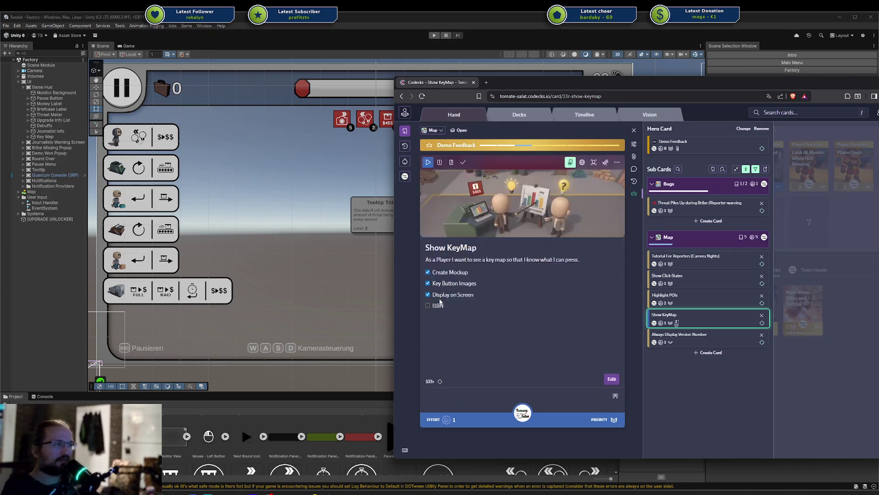
key("alt+Tab")
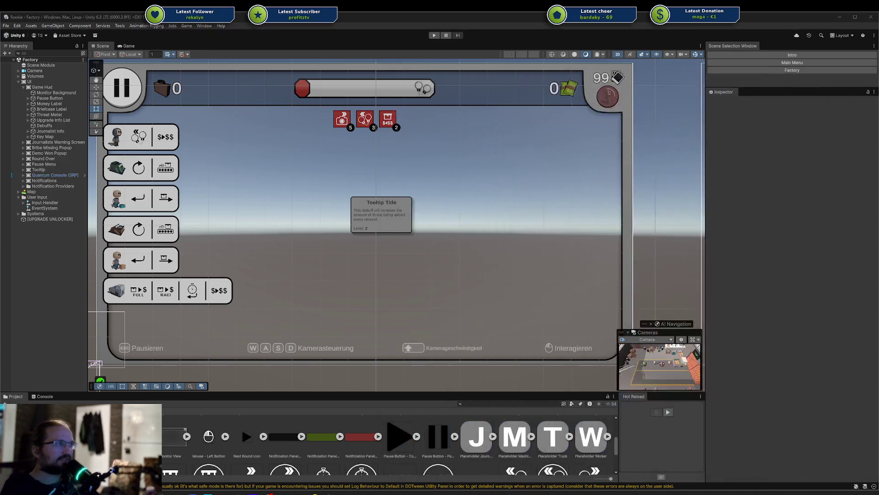
- Start the game from the main menu and launch the Fabrik level with Spielen
left_click(187, 26)
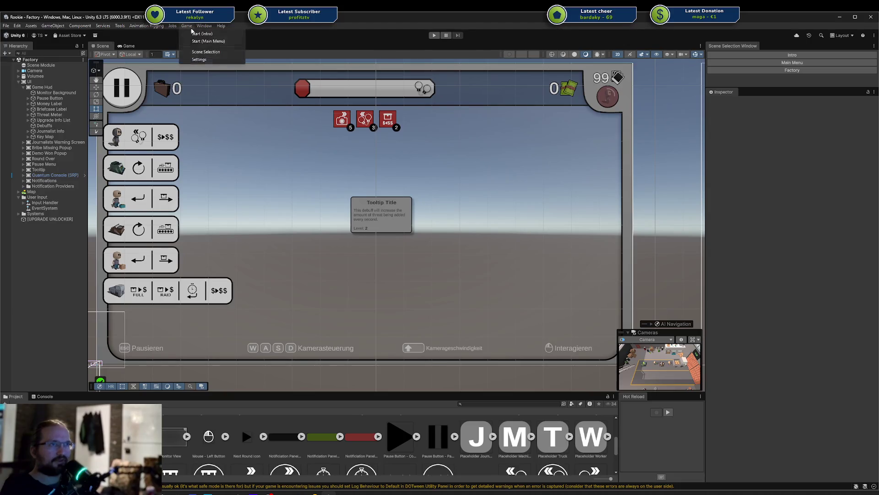
left_click(209, 41)
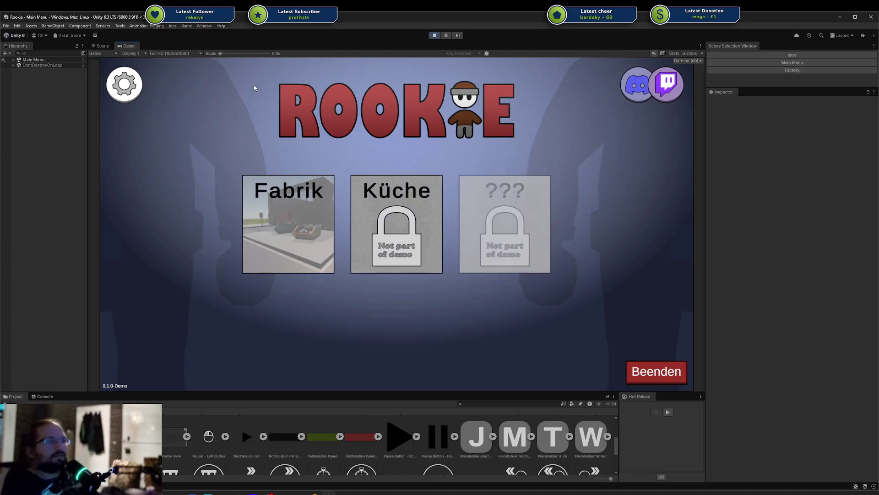
mouse_move(249, 224)
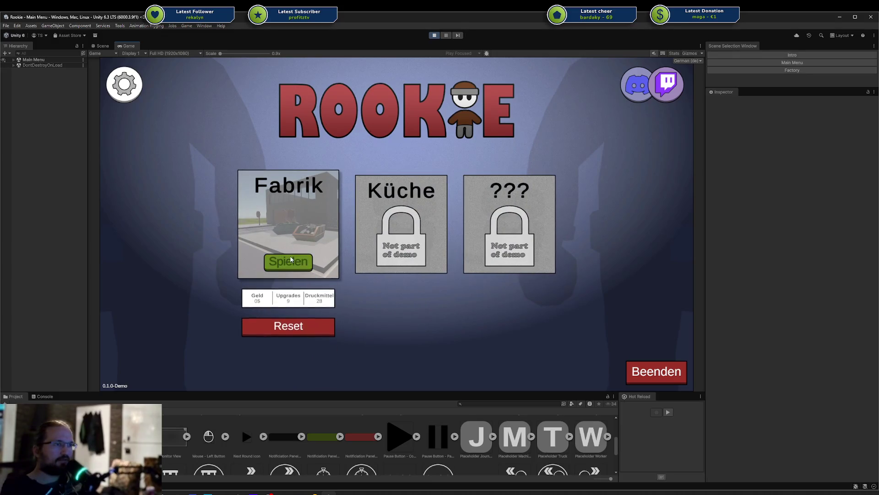
left_click(296, 262)
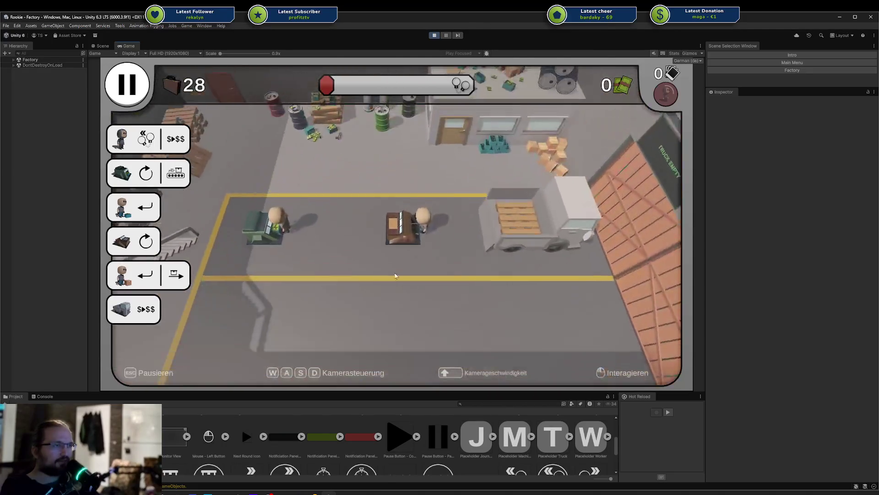
- Pan the camera around the factory with WASD, then pause the game with Esc
key("s")
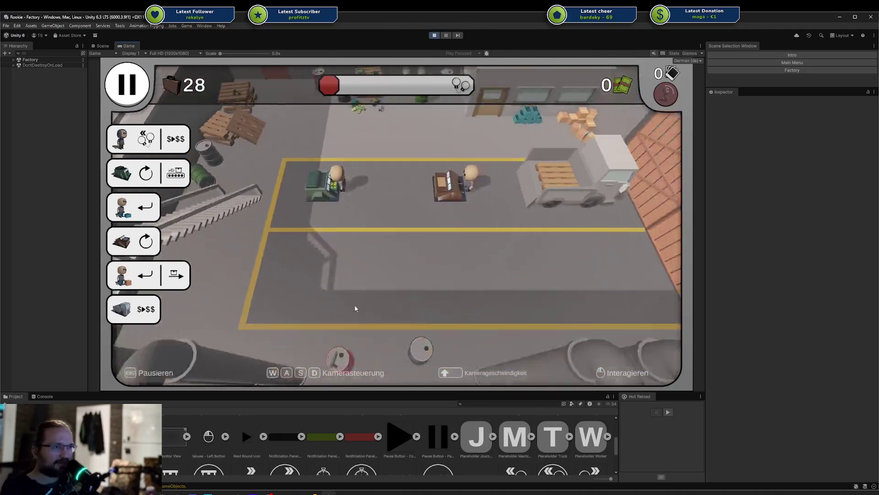
key("d")
key("w")
key("a")
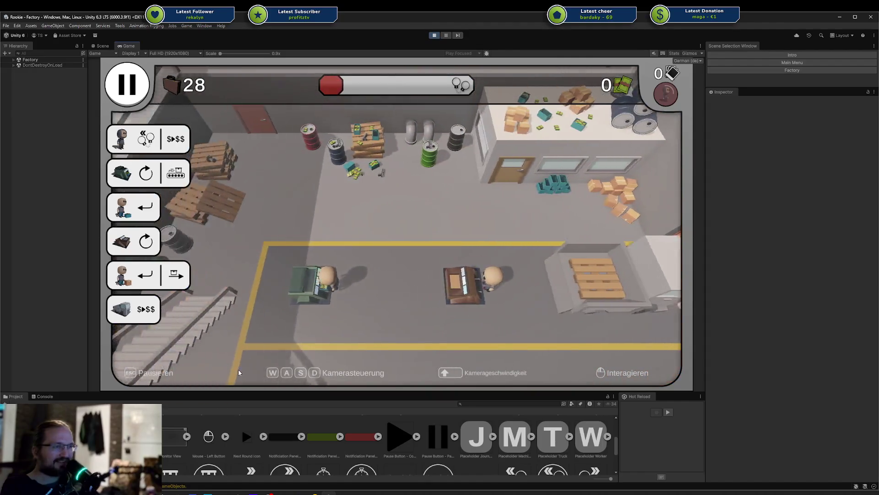
key("s")
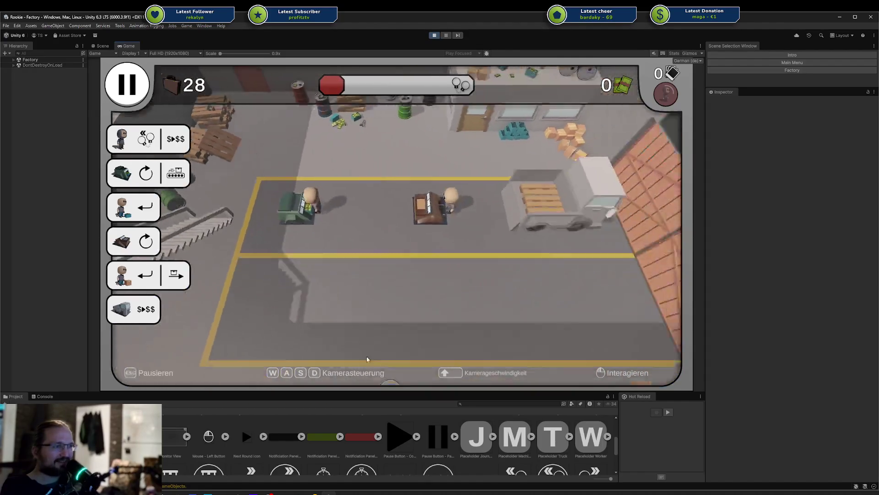
key("d")
key("a")
key("s")
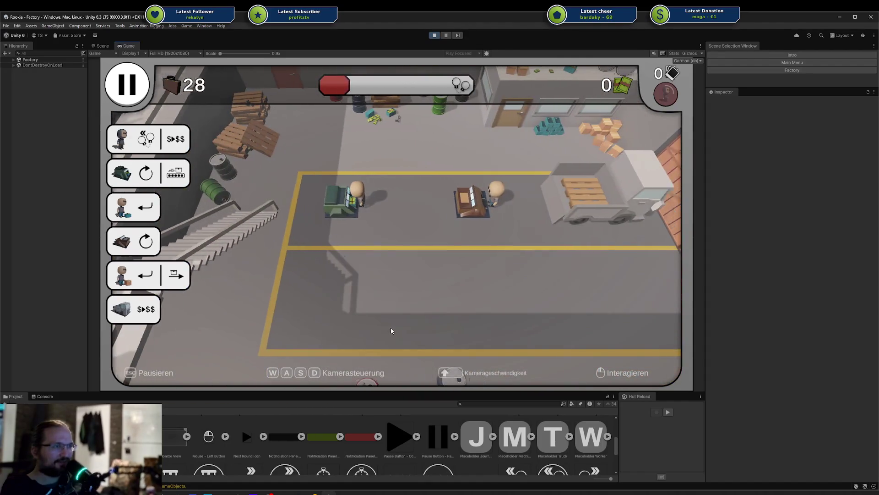
key("d")
key("w")
key("a")
key("a")
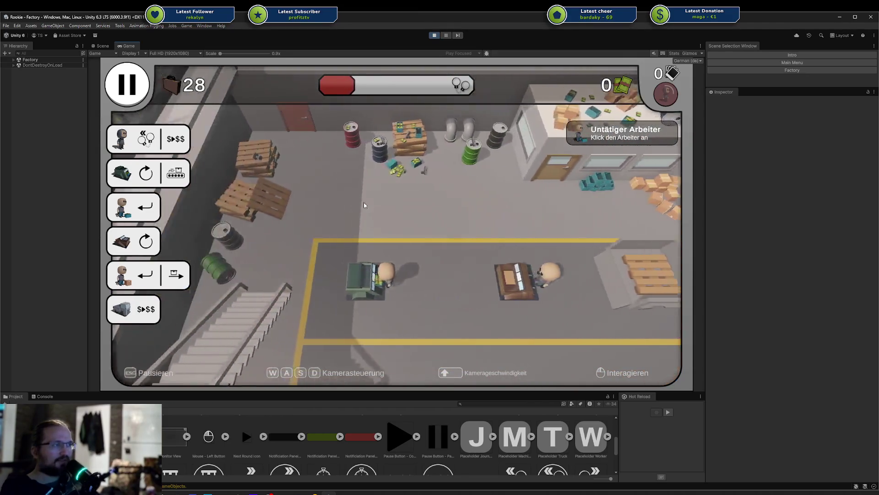
key("w")
key("s")
key("Escape")
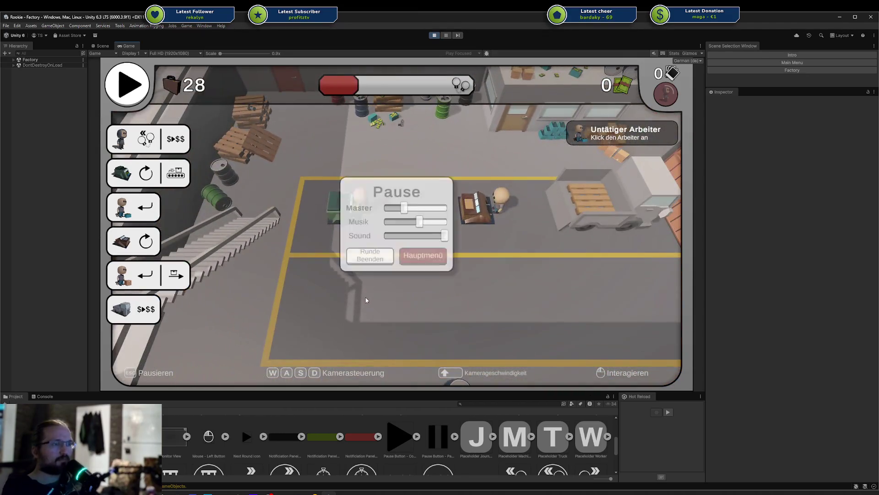
key("Escape")
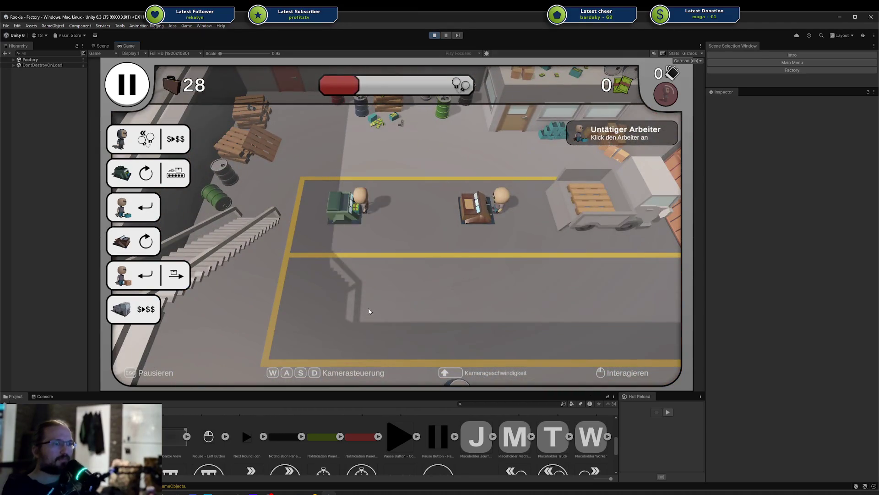
key("Escape")
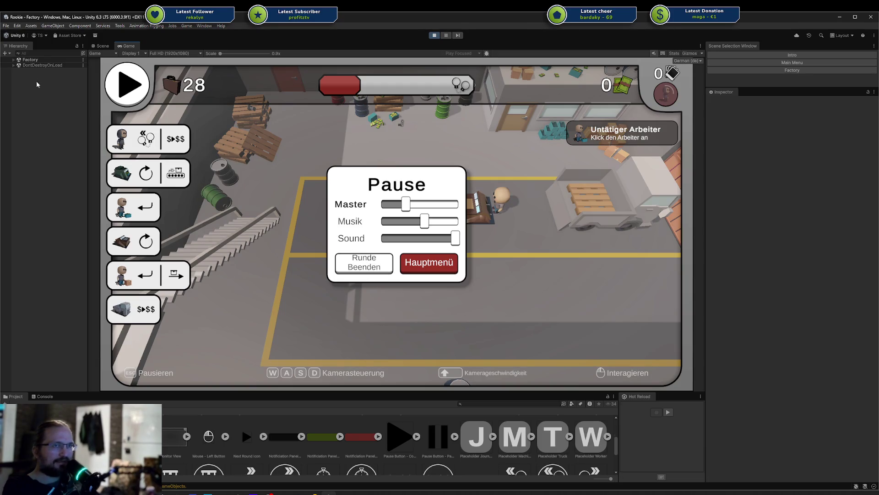
- Expand Factory > UI > Game Hud and select the Key Map object
left_click(14, 60)
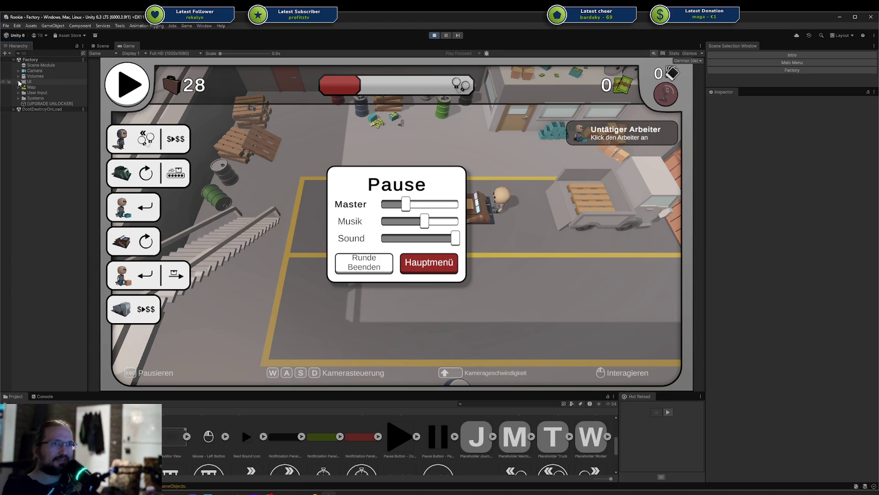
left_click(19, 82)
left_click(23, 87)
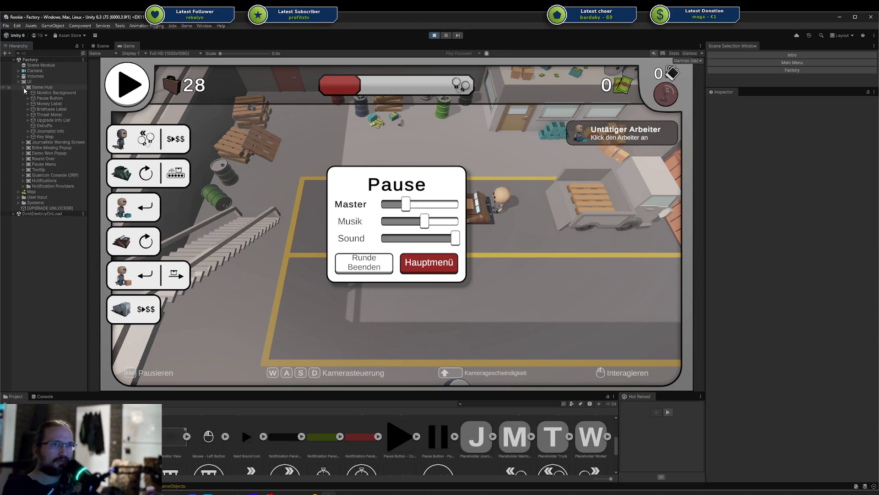
left_click(45, 136)
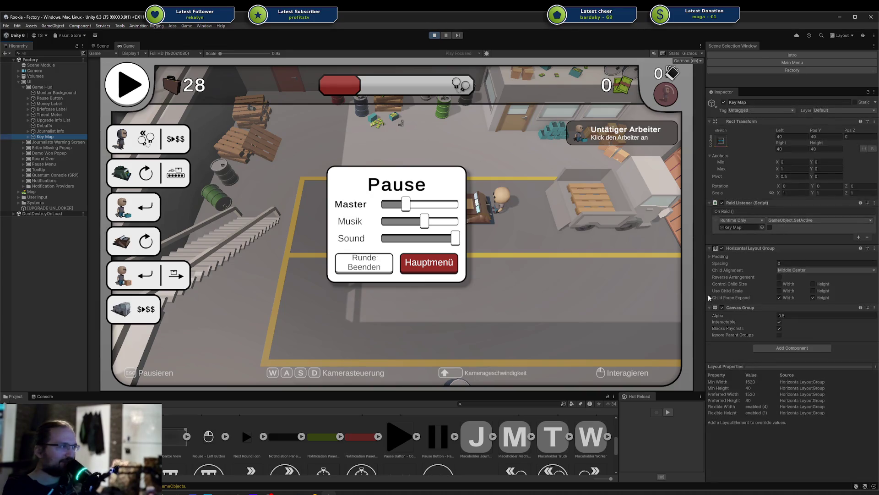
- Try Key Map Canvas Group Alpha values from 0.15 to full opacity, settling on 0.5
left_click(783, 315)
type("0.15")
left_click_drag(741, 314, 752, 312)
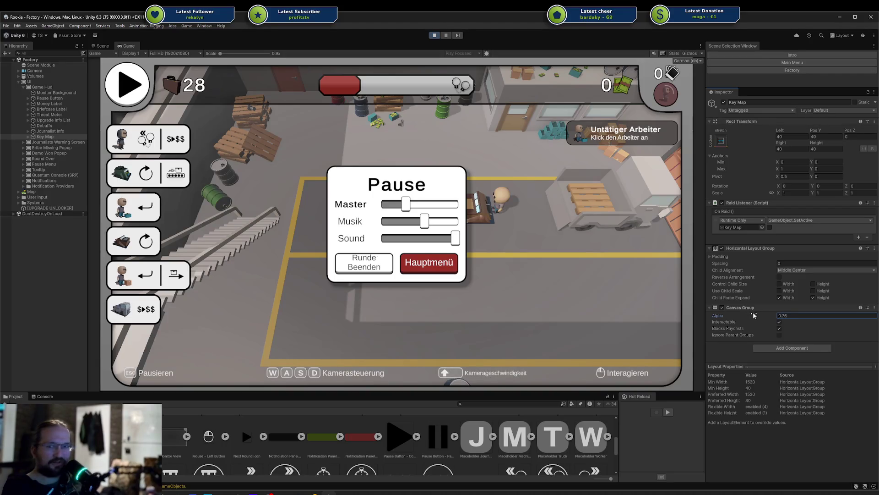
left_click_drag(756, 315, 757, 314)
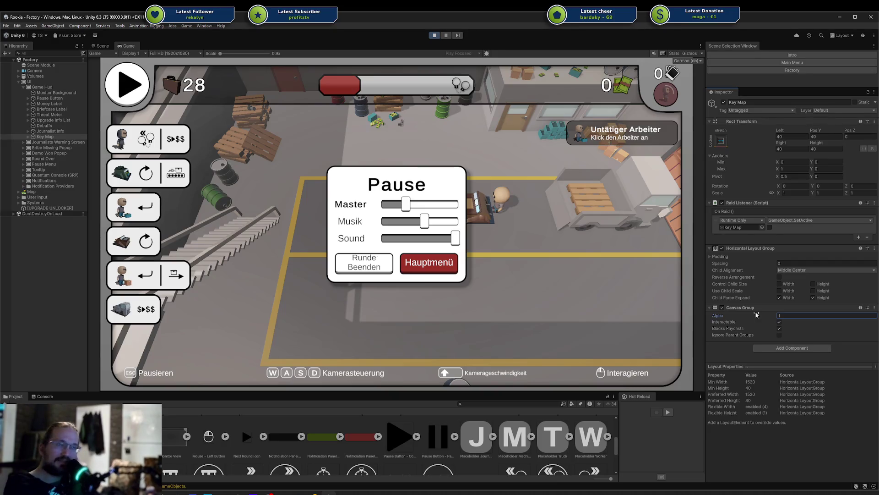
mouse_move(756, 315)
left_mouse_down()
mouse_move(748, 317)
mouse_move(784, 317)
left_mouse_up()
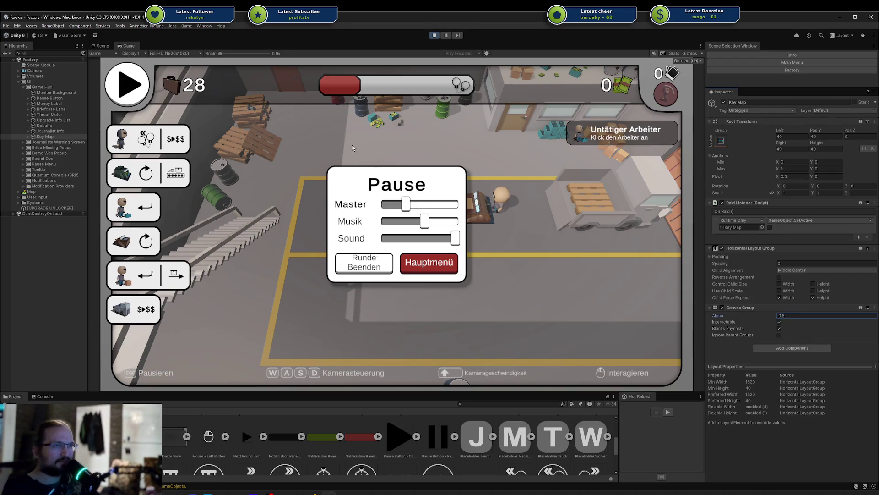
left_click(439, 248)
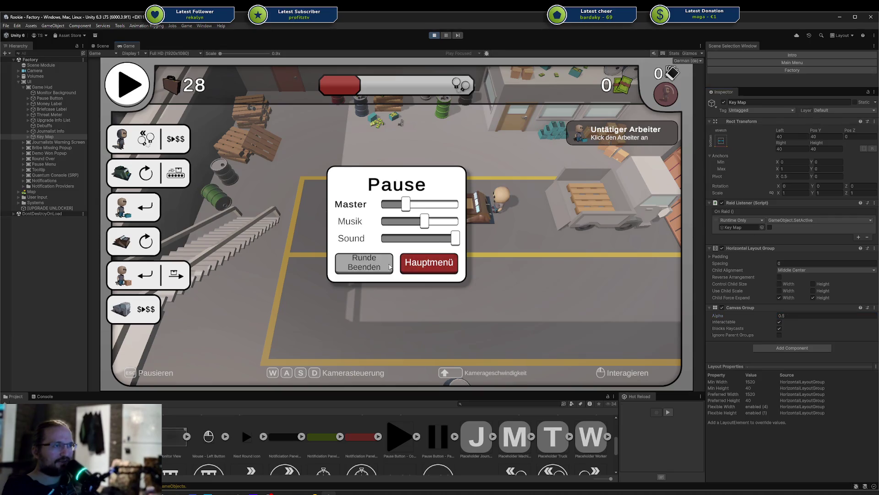
key("alt+Tab")
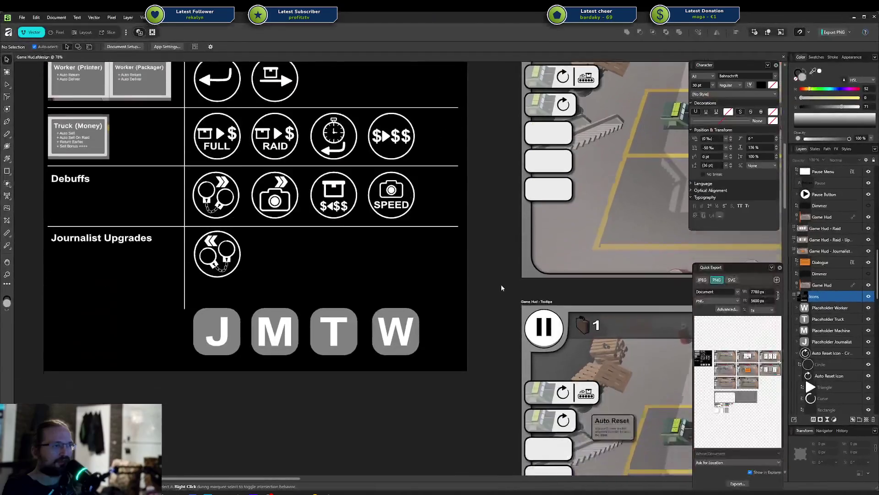
- Survey the Components artboard and drag the mouse and Shift key icons to an open spot
scroll(454, 238, "down", 5)
scroll(490, 339, "up", 8)
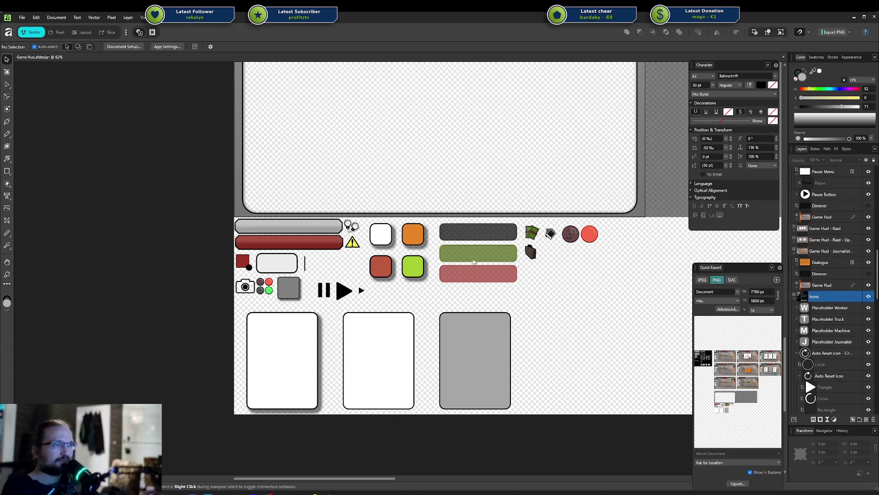
scroll(367, 282, "up", 4)
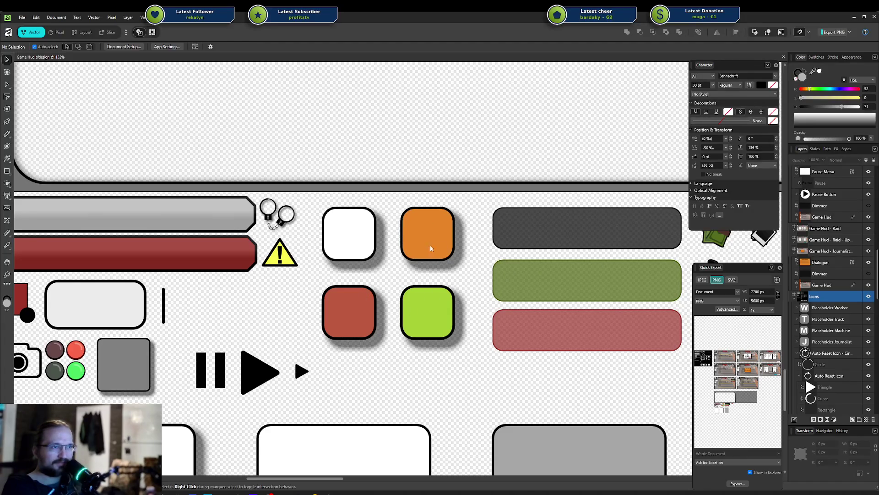
left_click_drag(214, 309, 441, 241)
scroll(457, 240, "right", 3)
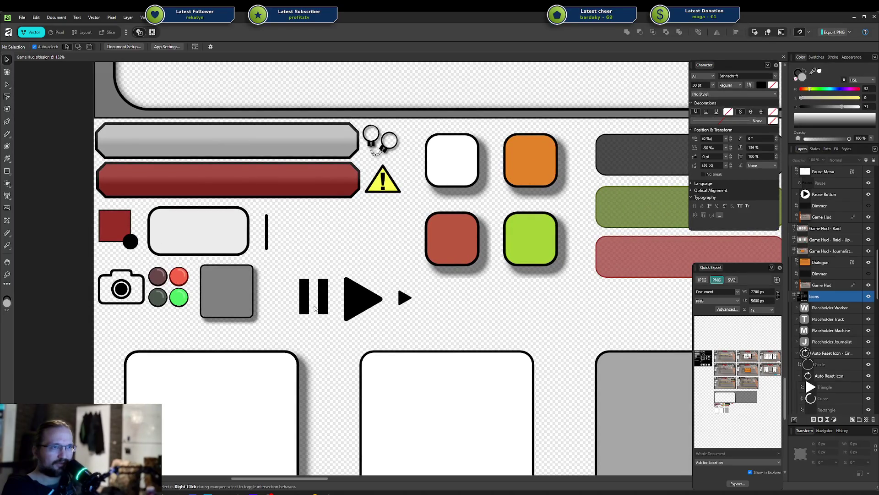
scroll(435, 286, "down", 5)
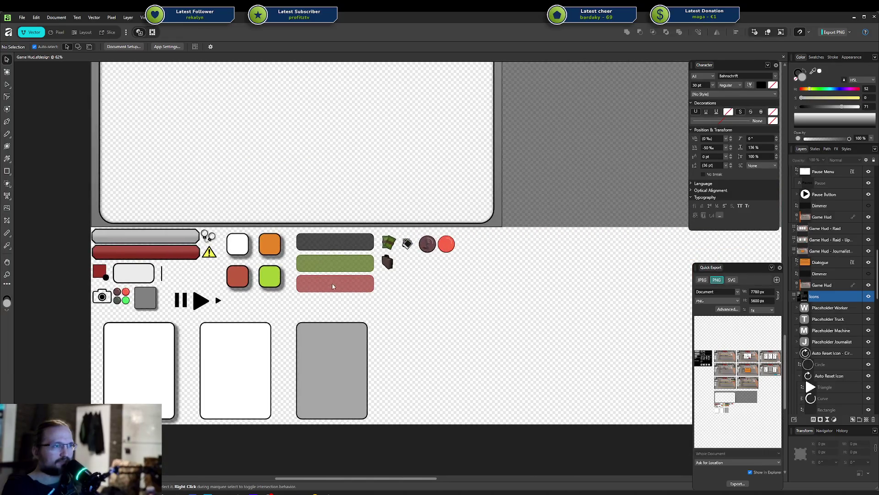
scroll(334, 284, "down", 3)
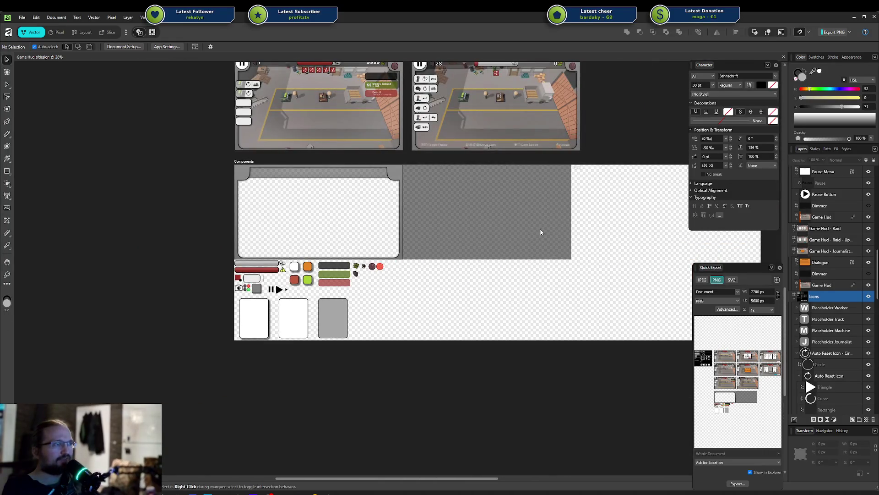
scroll(542, 226, "up", 2)
scroll(569, 208, "up", 3)
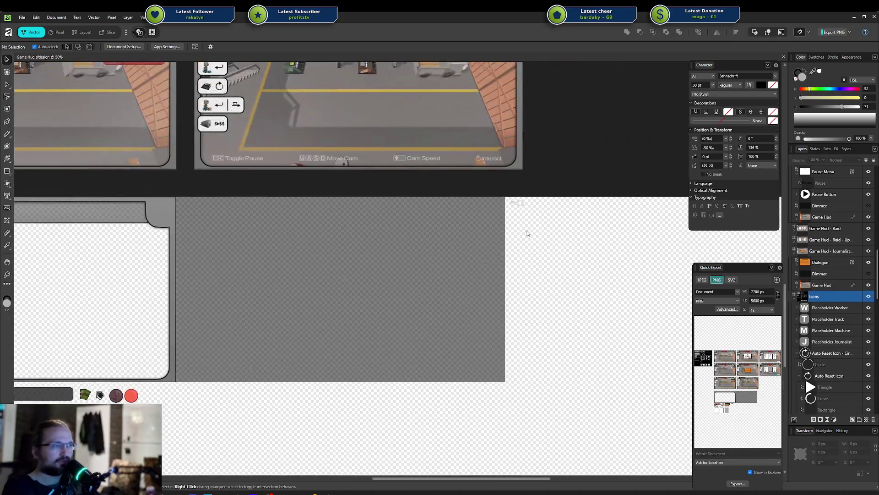
scroll(519, 239, "up", 2)
mouse_move(488, 176)
left_mouse_down()
mouse_move(531, 209)
mouse_move(338, 311)
mouse_move(178, 359)
mouse_move(116, 395)
mouse_move(622, 343)
mouse_move(45, 411)
left_mouse_up()
- Select the mouse and Shift key icon pair and place it beside the play arrow
scroll(504, 366, "up", 4)
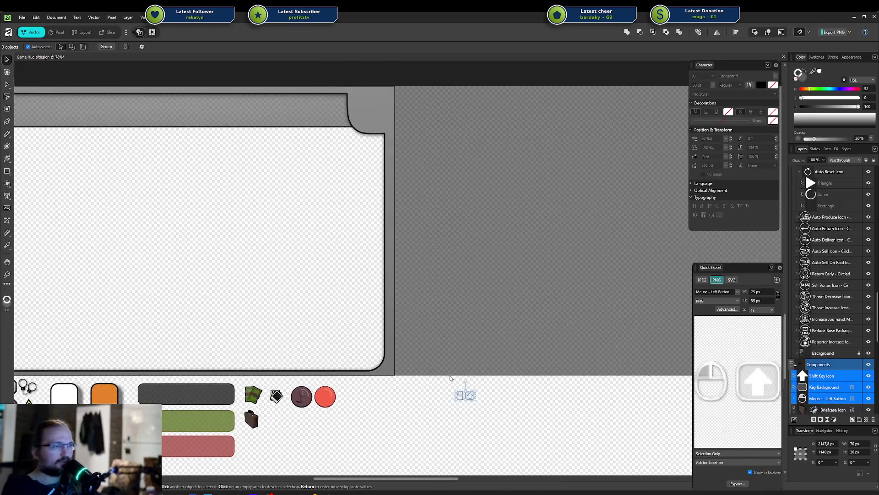
left_click_drag(465, 343, 575, 383)
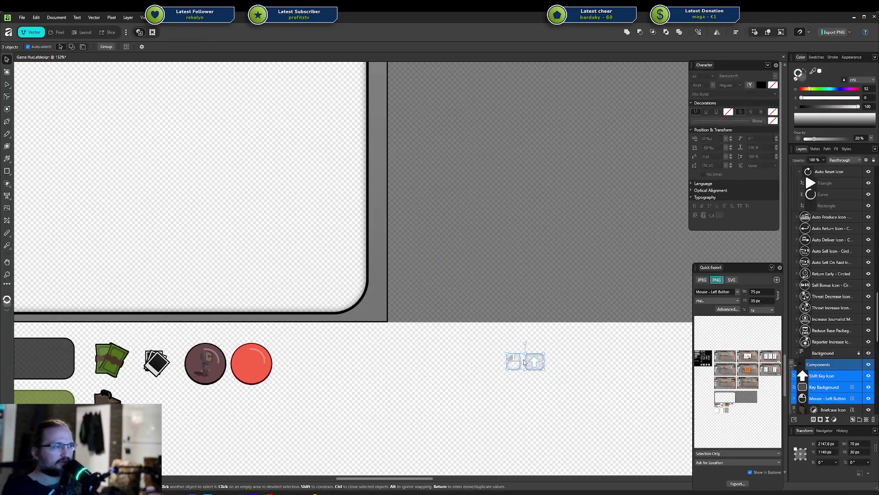
left_click_drag(516, 362, 308, 367)
scroll(387, 346, "down", 3)
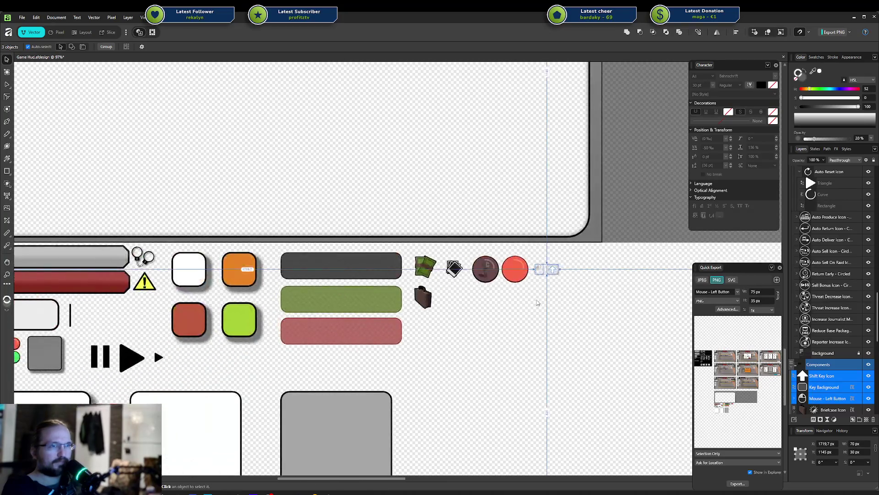
left_click_drag(553, 270, 194, 361)
key("ctrl+alt+0")
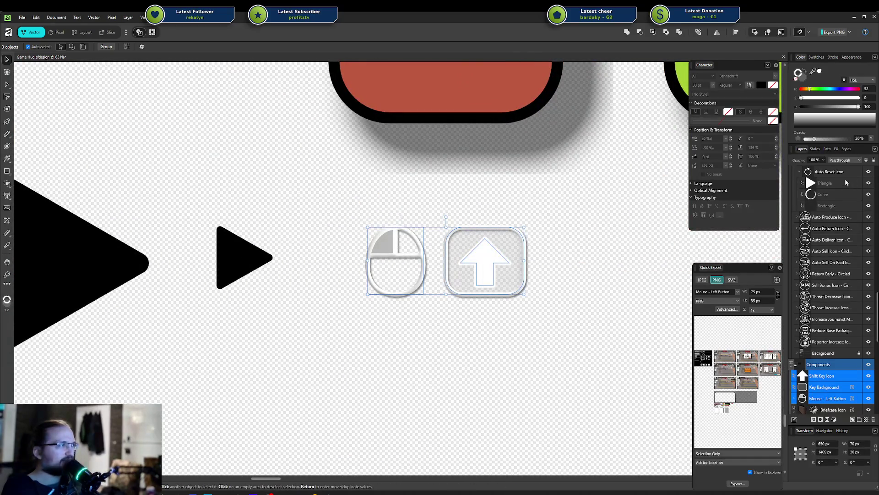
- Select the Shift key arrow and drag it into the rounded key background
scroll(833, 330, "down", 5)
left_click(824, 207)
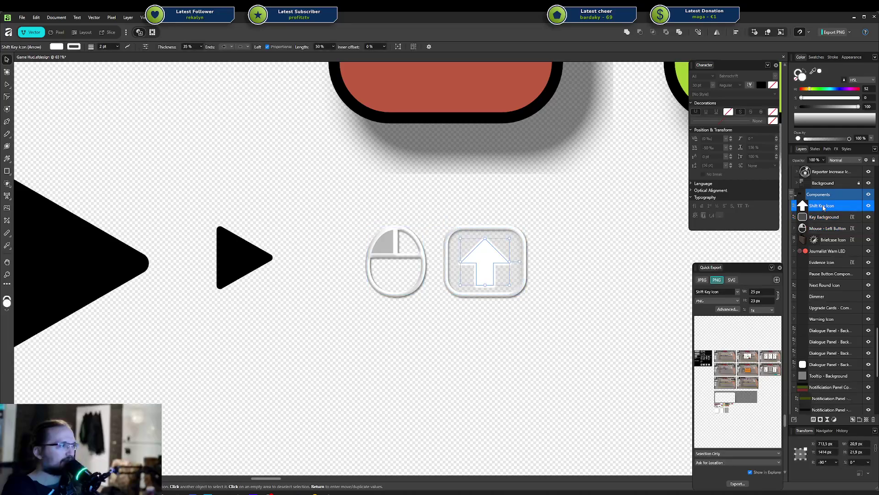
scroll(830, 445, "up", 2)
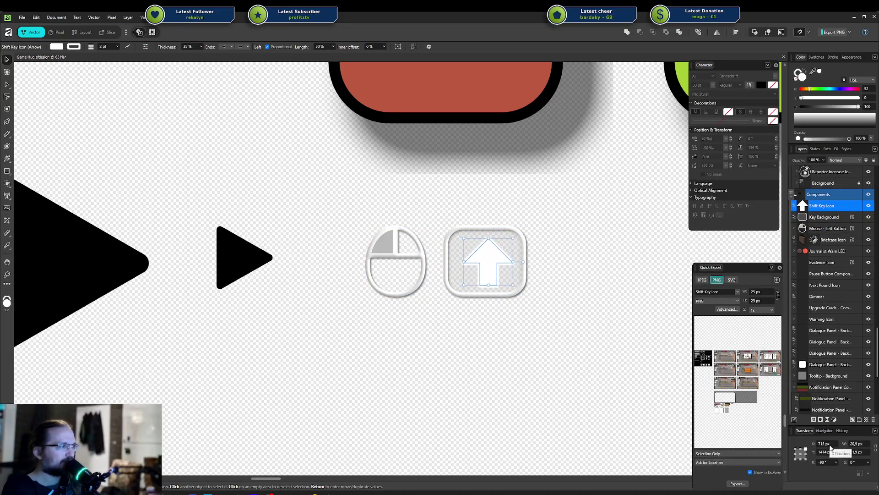
scroll(832, 452, "up", 2)
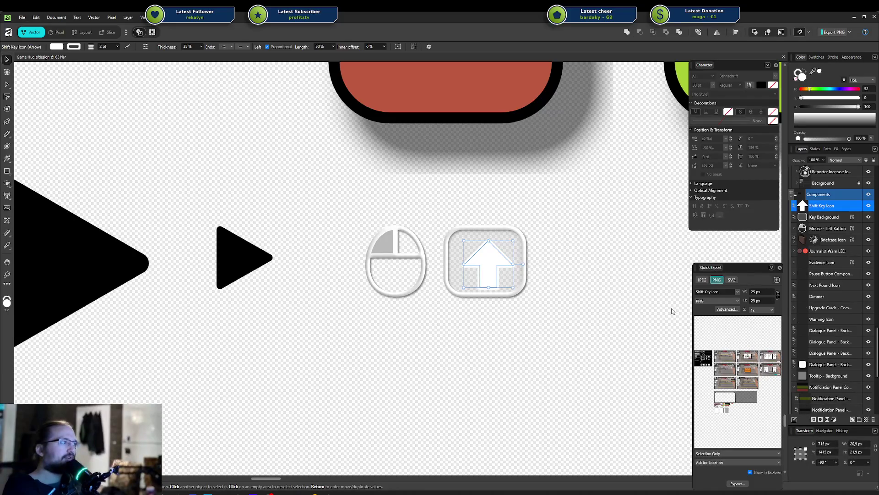
left_click_drag(484, 256, 572, 190)
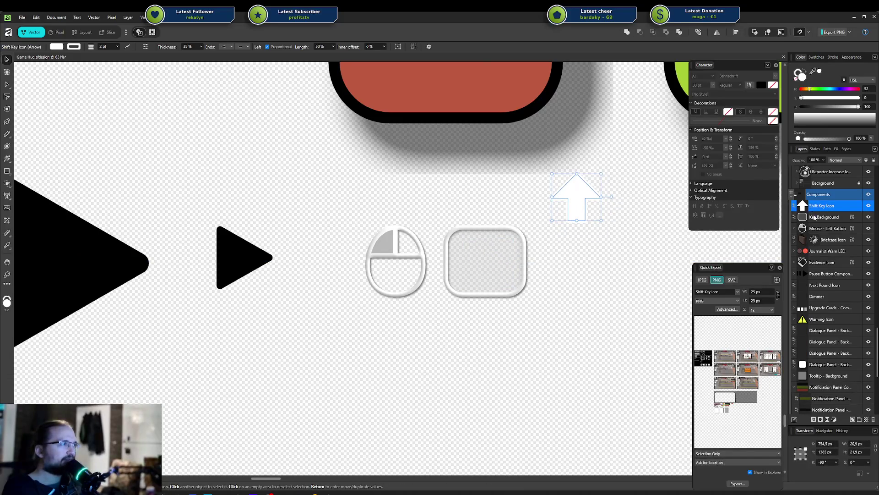
left_click(815, 217)
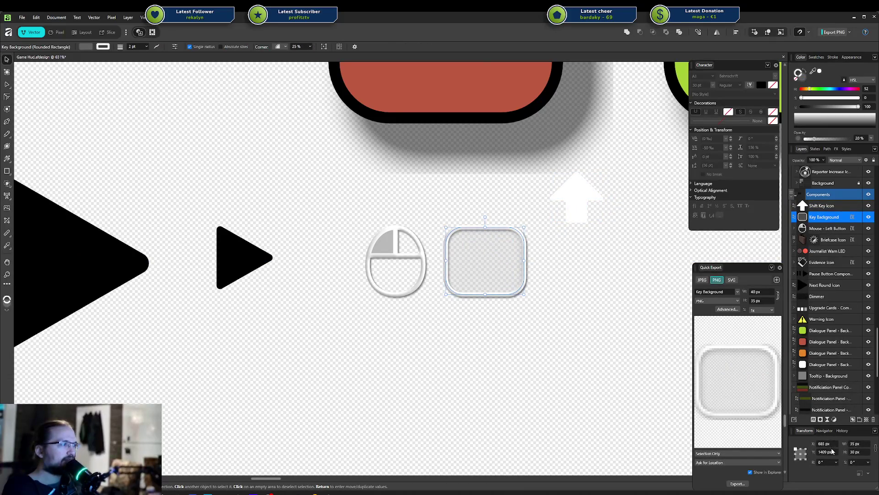
scroll(832, 451, "up", 1)
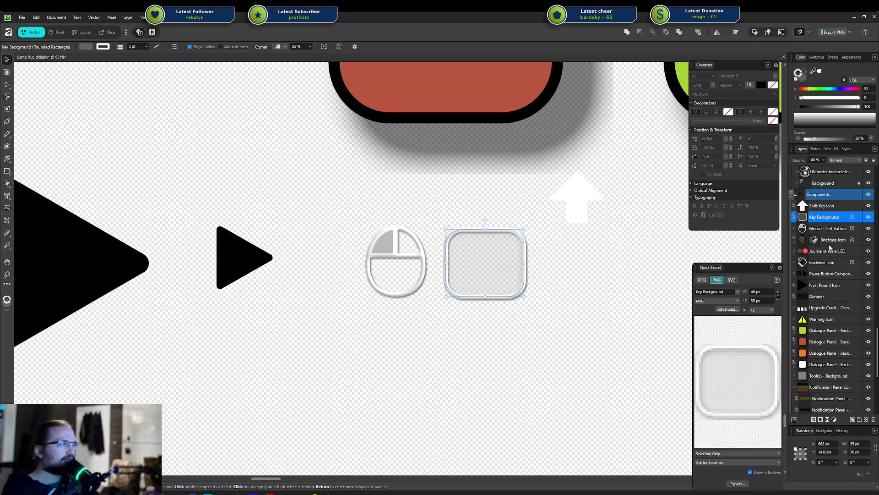
left_click(829, 229)
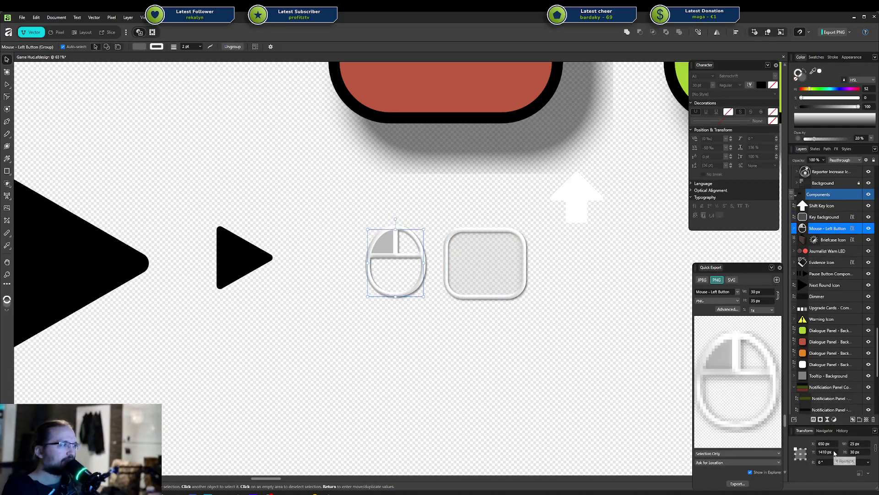
left_click(823, 206)
mouse_move(584, 198)
left_mouse_down()
mouse_move(494, 260)
mouse_move(507, 271)
mouse_move(492, 264)
left_mouse_up()
- Position the Shift arrow exactly at X 714 px, Y 1415 px
left_click(824, 444)
type("714")
key("Tab")
type("1415")
key("Return")
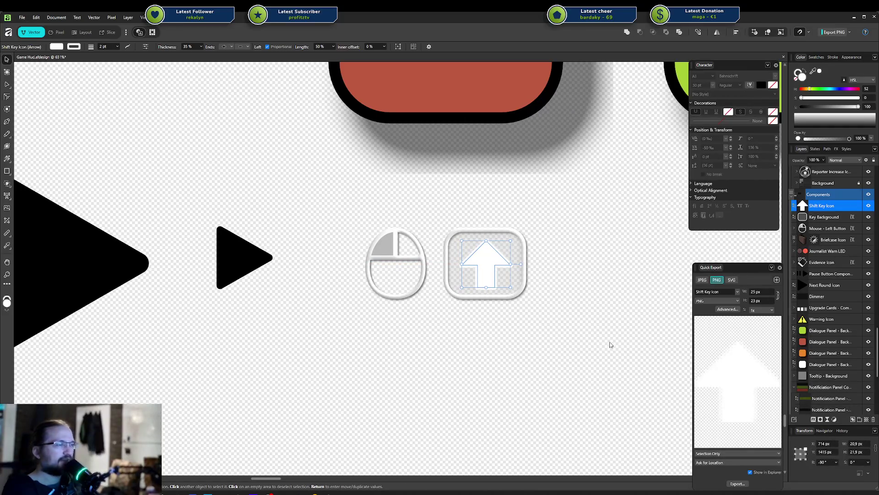
left_click(590, 329)
scroll(509, 261, "down", 5)
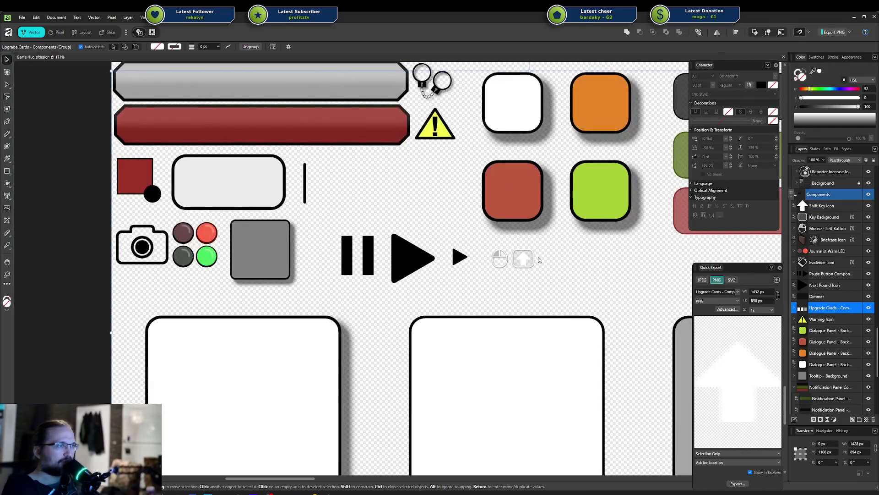
scroll(477, 277, "down", 3)
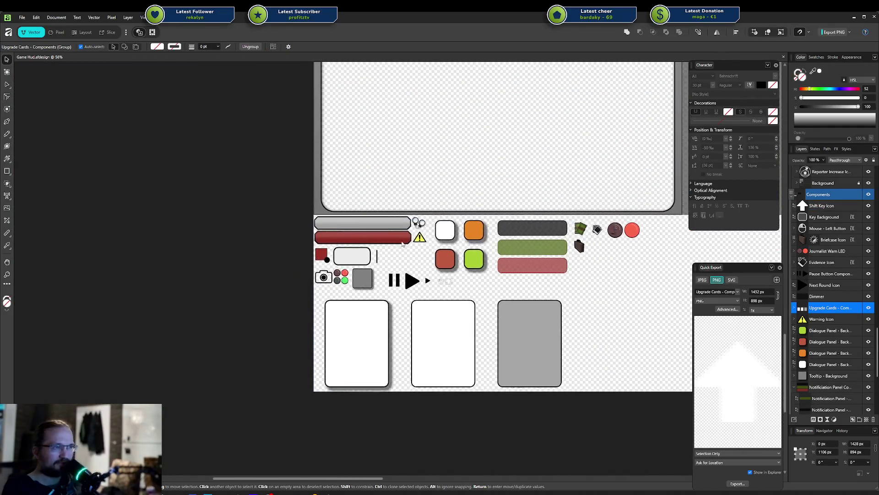
left_click(271, 262)
mouse_move(579, 289)
left_mouse_down()
mouse_move(471, 306)
mouse_move(563, 260)
left_mouse_up()
scroll(563, 260, "up", 5)
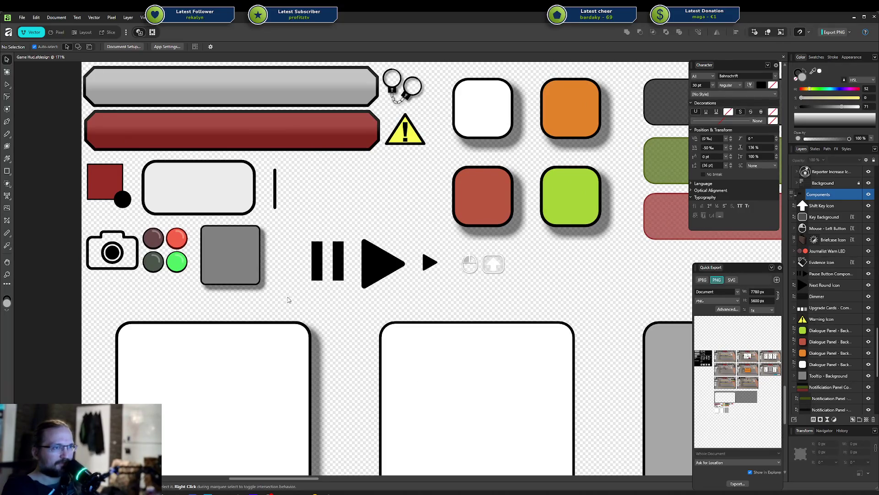
scroll(344, 270, "up", 1)
left_click_drag(462, 158, 356, 254)
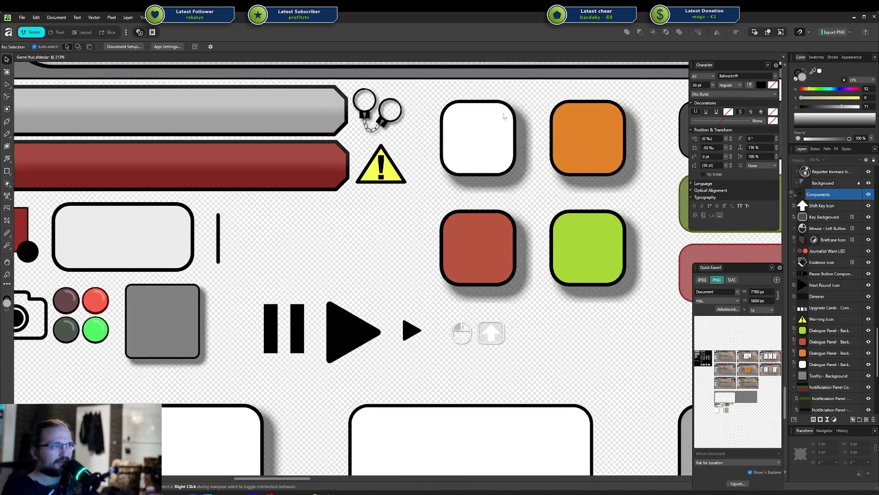
left_click(462, 132)
scroll(451, 144, "down", 3)
left_click(136, 236)
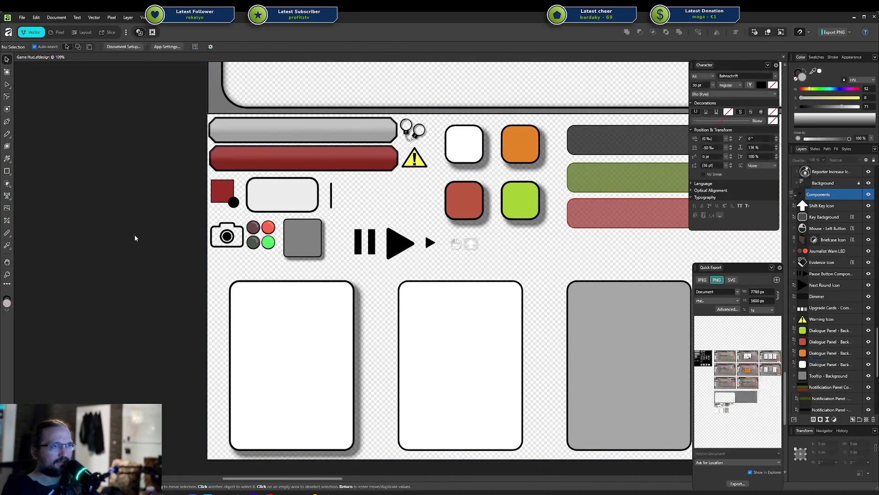
left_click(511, 145)
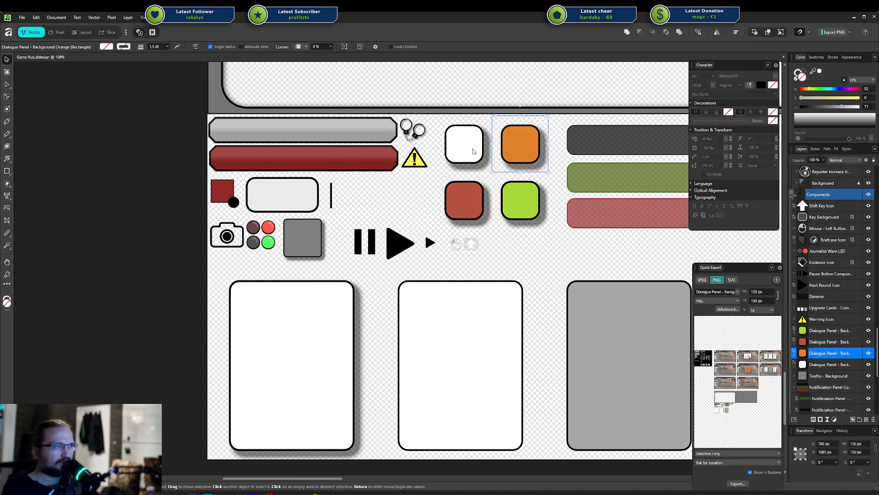
left_click(516, 194)
left_click(466, 200)
left_click(520, 143)
left_click(464, 143)
scroll(307, 153, "down", 5)
left_click(308, 153)
scroll(251, 223, "up", 10)
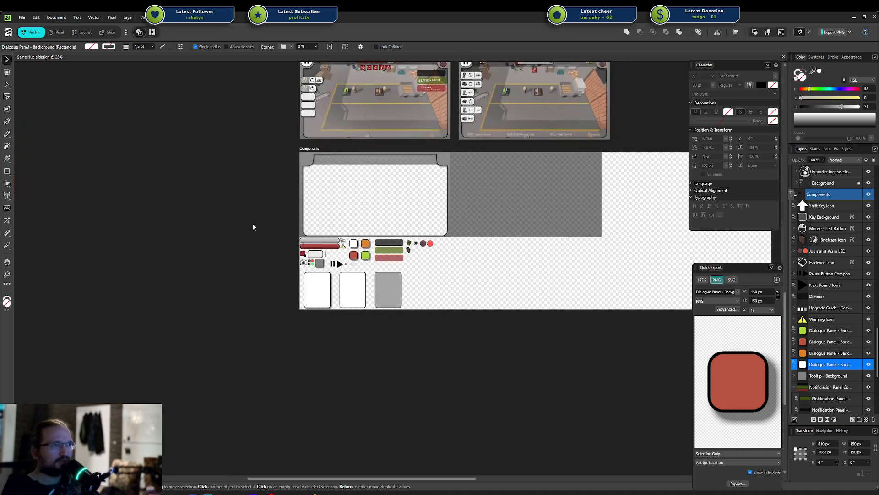
scroll(230, 291, "right", 4)
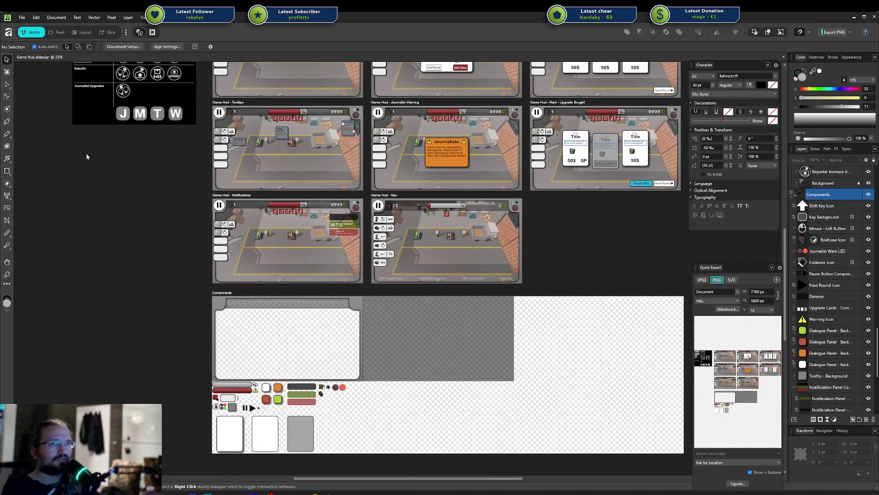
scroll(117, 189, "down", 3)
scroll(118, 188, "left", 8)
scroll(521, 133, "left", 4)
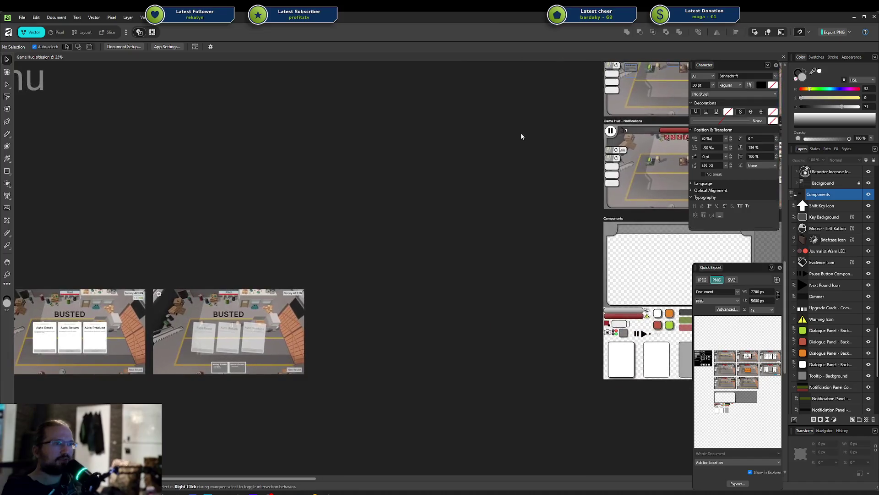
scroll(230, 121, "up", 4)
scroll(245, 229, "down", 8)
scroll(245, 229, "right", 4)
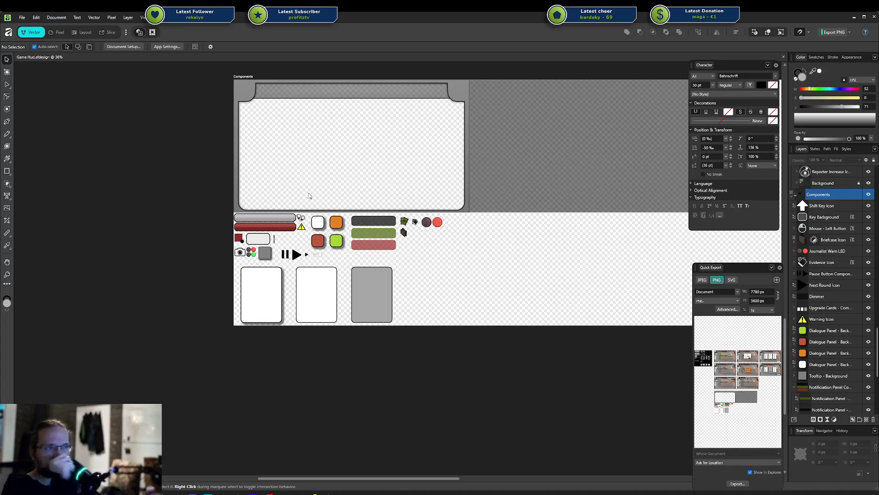
scroll(316, 214, "up", 1)
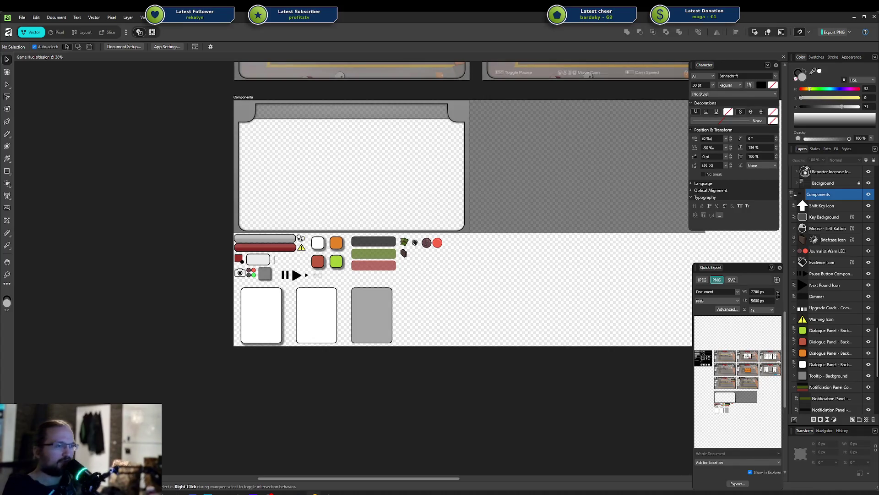
key("alt+Tab")
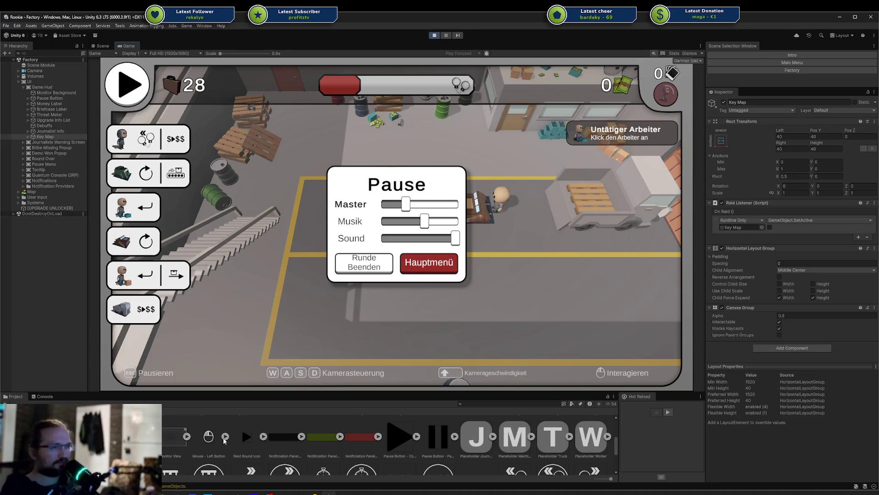
- Test another Key Map alpha, reset it to 0.5, resume the game, then stop play mode
left_click(743, 316)
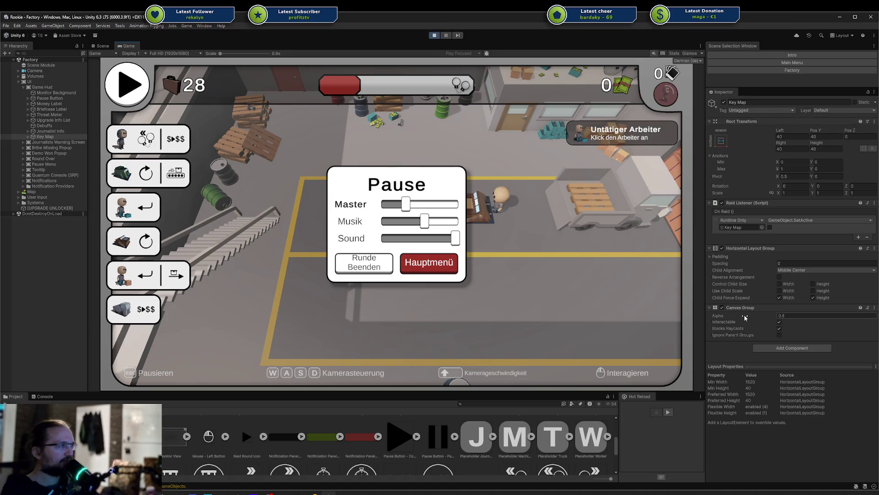
left_click_drag(743, 314, 738, 319)
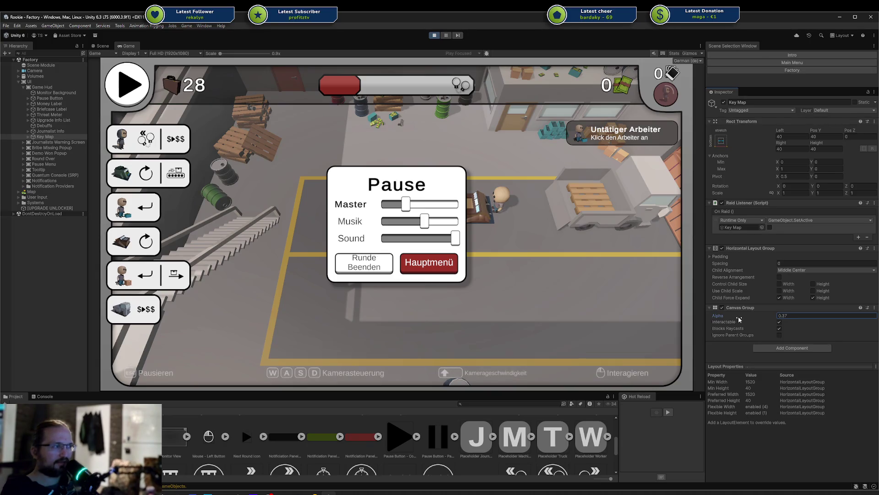
key("BackSpace")
key("BackSpace")
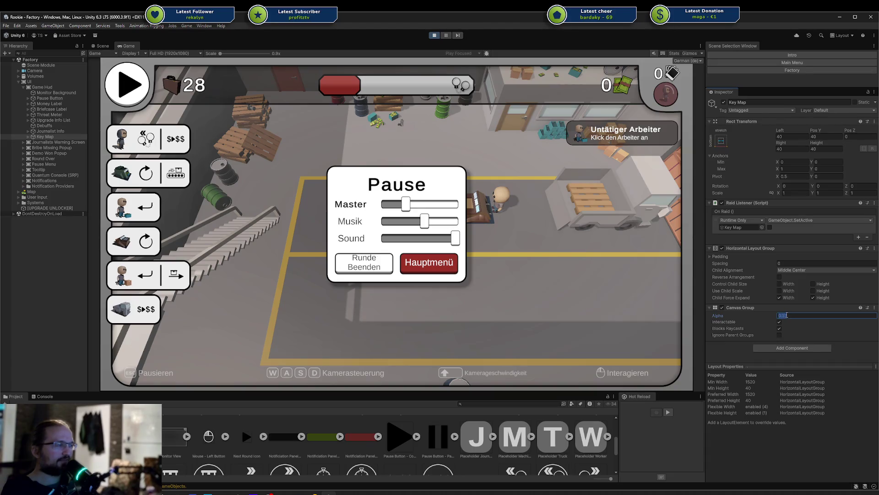
type("5")
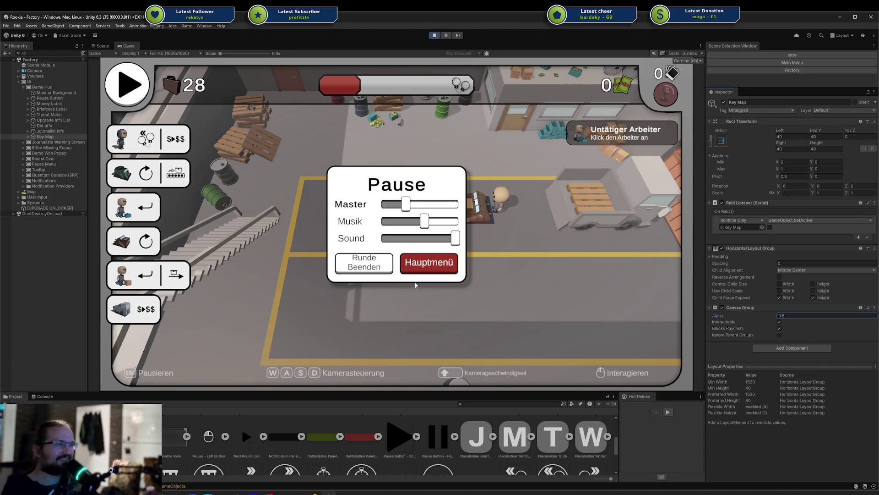
left_click(360, 267)
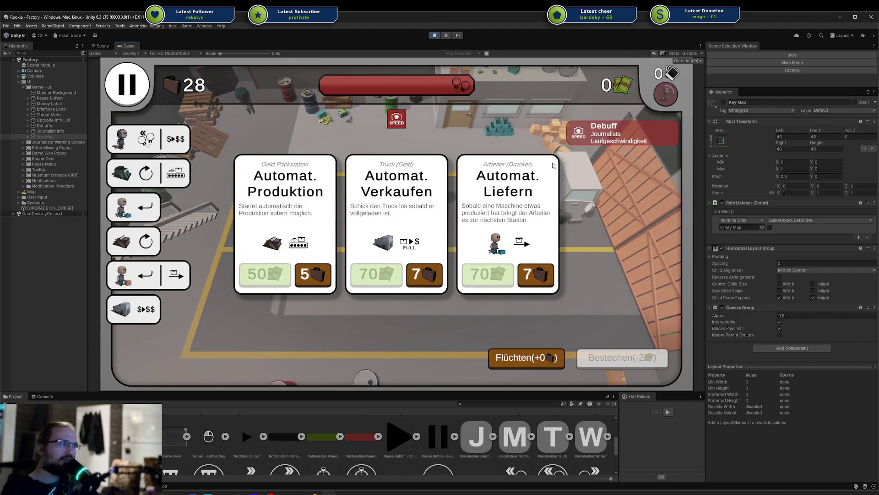
left_click(435, 36)
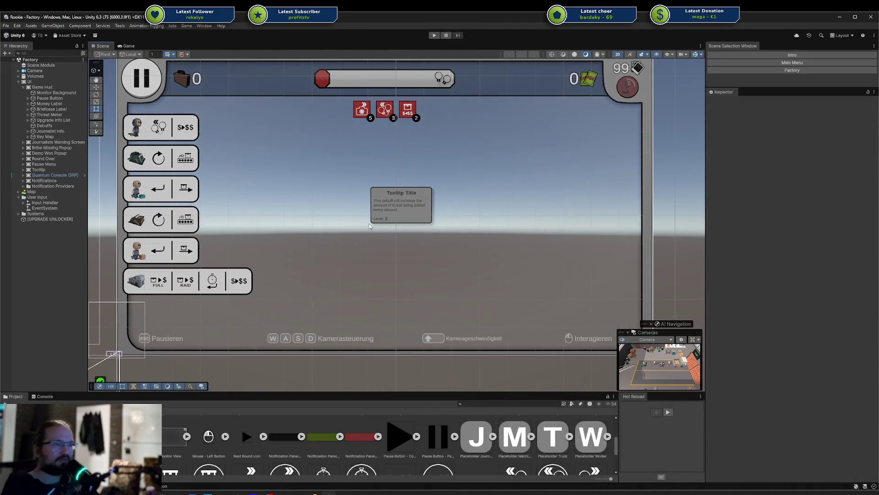
- Move the six unversioned key-icon sprite files into Rider's Changes list
left_click(313, 493)
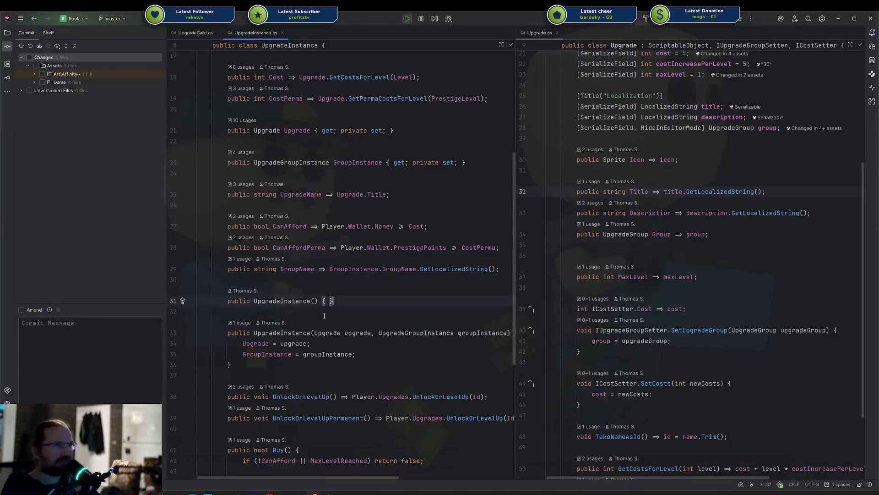
left_click(22, 90)
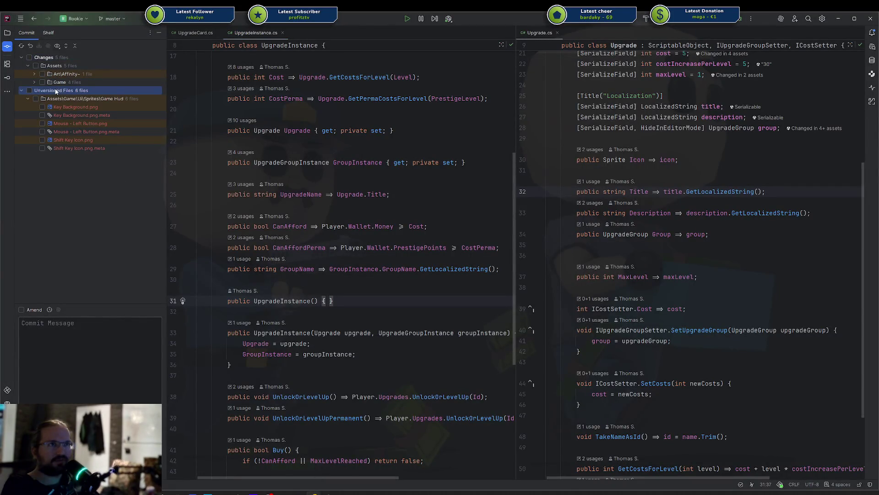
left_click_drag(53, 94, 70, 70)
key("alt+Tab")
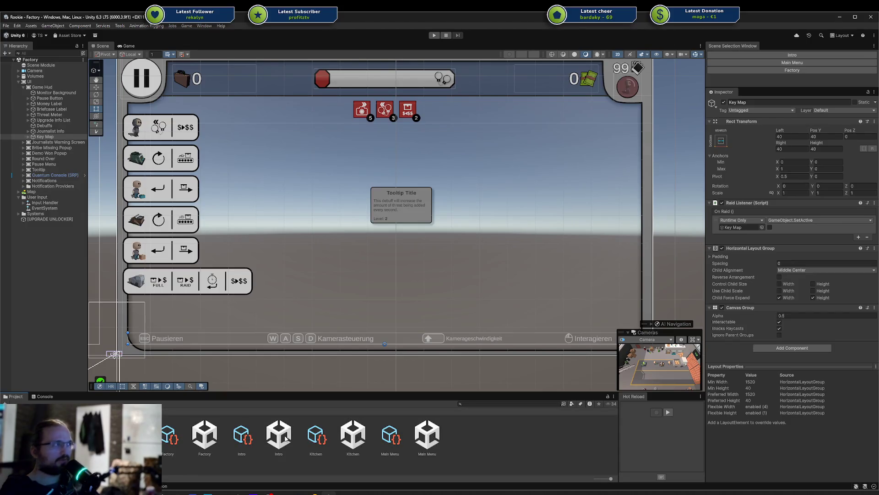
left_click(325, 435)
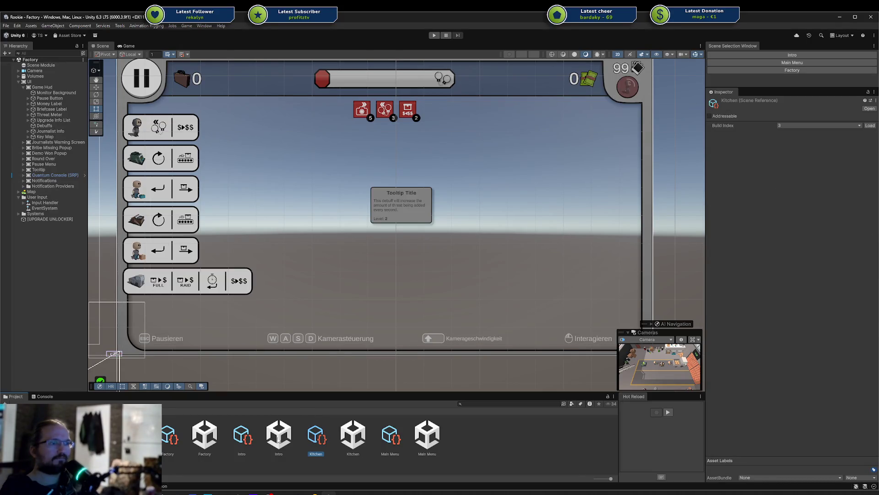
left_click(63, 137)
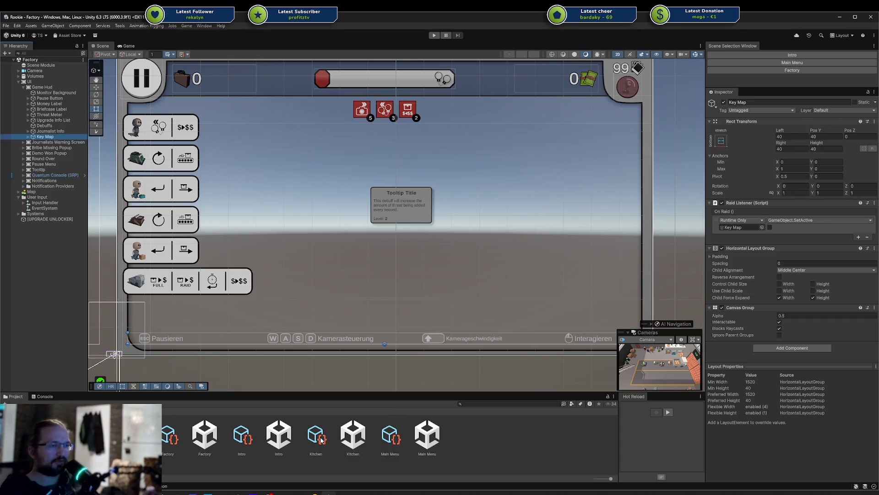
double_click(350, 434)
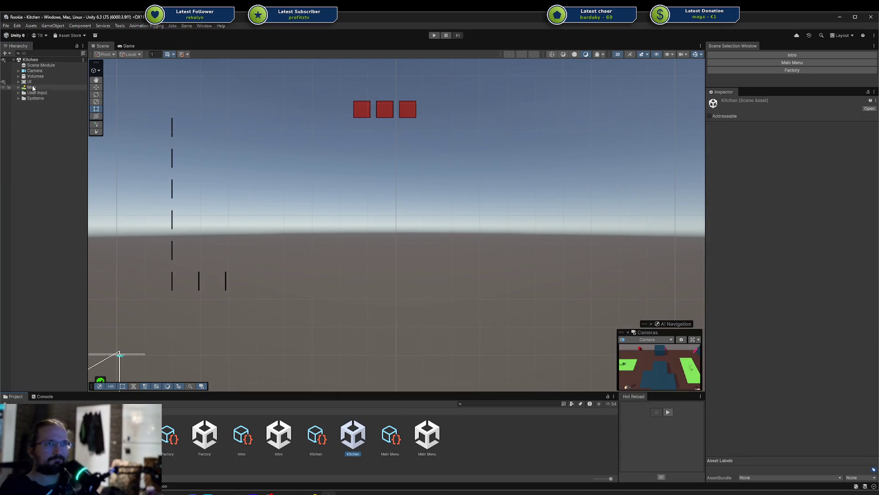
- Frame the Key Map in the Kitchen scene and save the scene
left_click(19, 83)
left_click(29, 82)
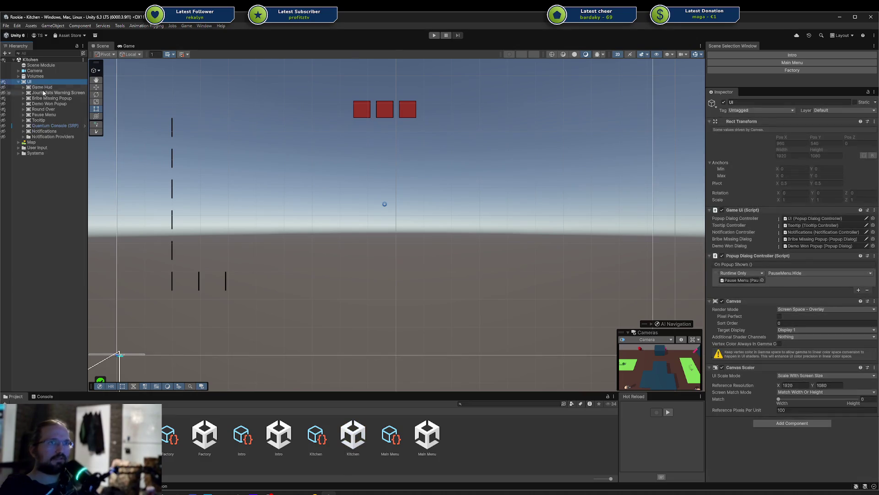
left_click(38, 137)
left_click(55, 133)
left_click_drag(55, 133, 71, 140)
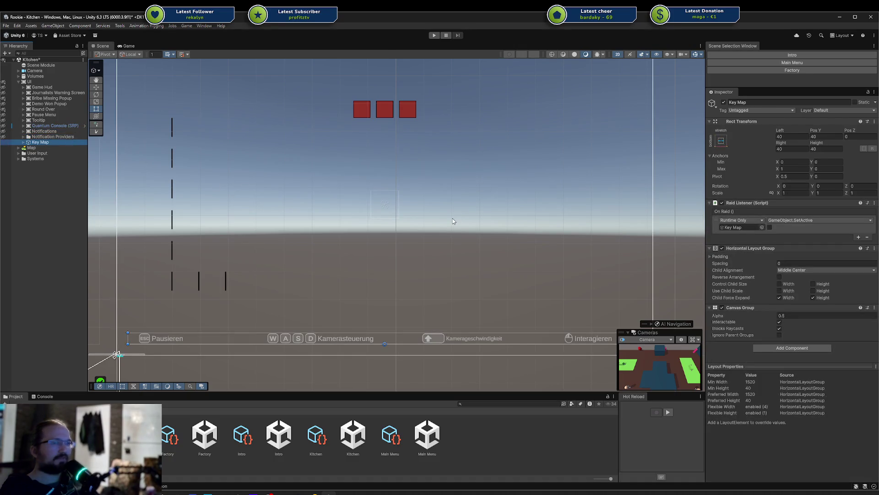
key("f")
key("ctrl+s")
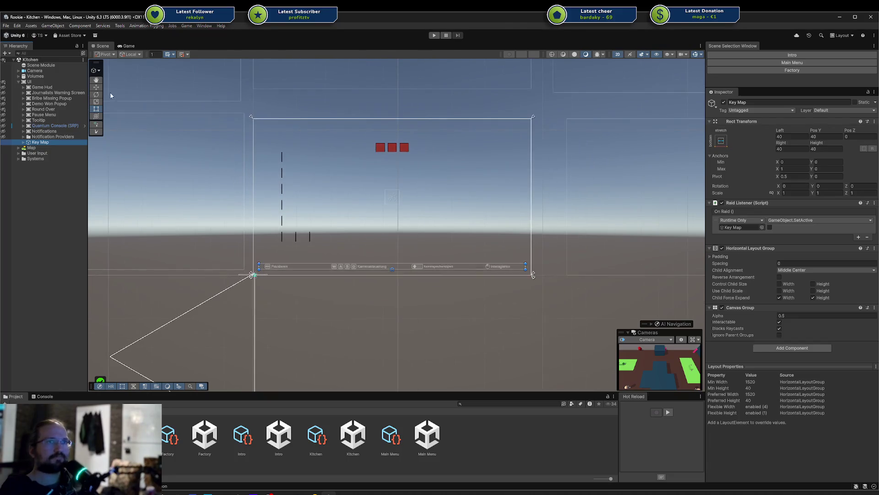
- Unhide the UI objects, review the whole HUD, and load the Factory scene
left_click(4, 83)
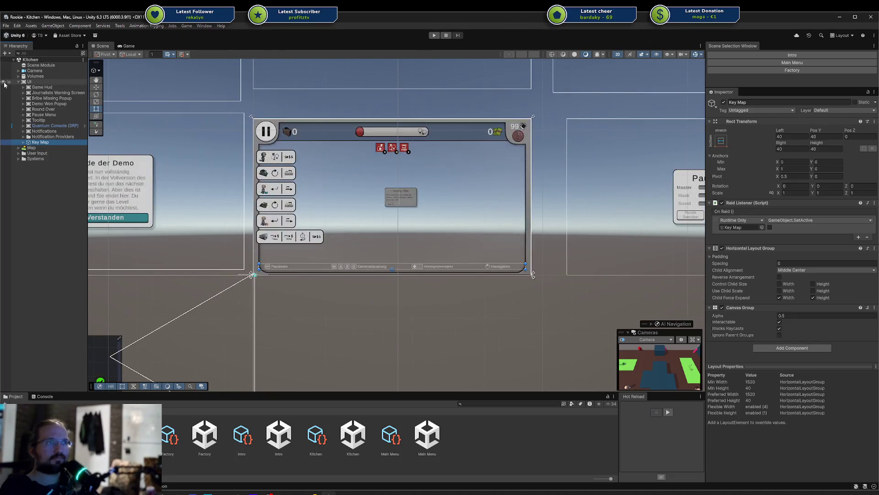
left_click_drag(317, 167, 380, 179)
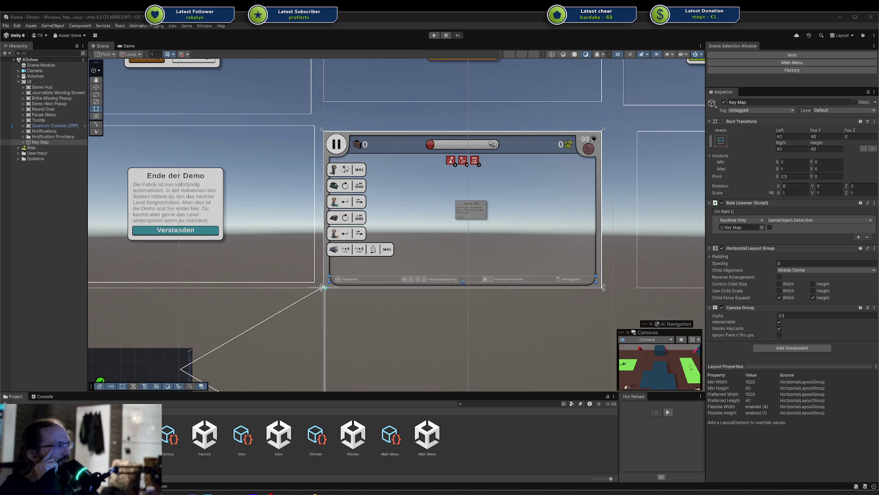
left_click(32, 82)
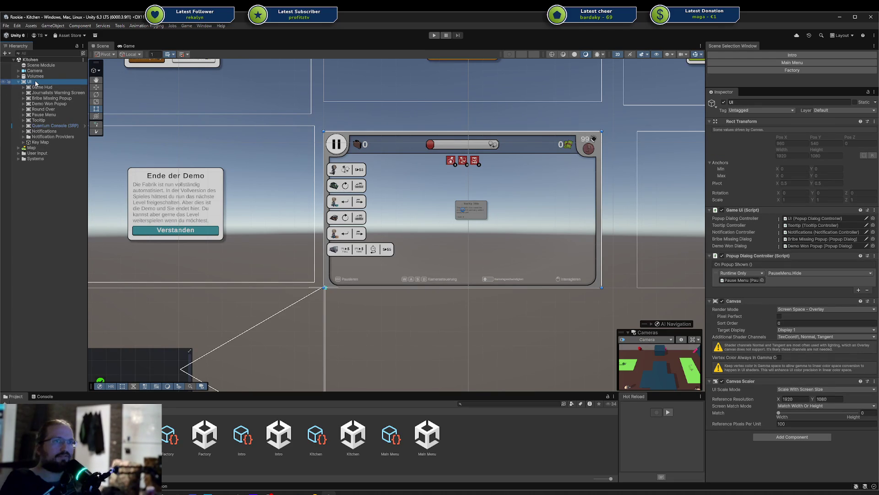
left_click(792, 70)
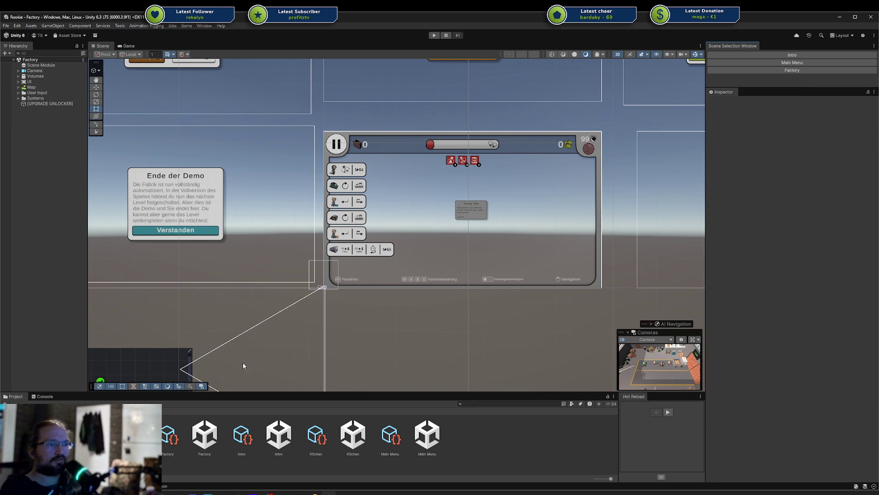
- Commit Kitchen.unity with the message '$33r applied ui changes also to kitchen level'
key("alt+Tab")
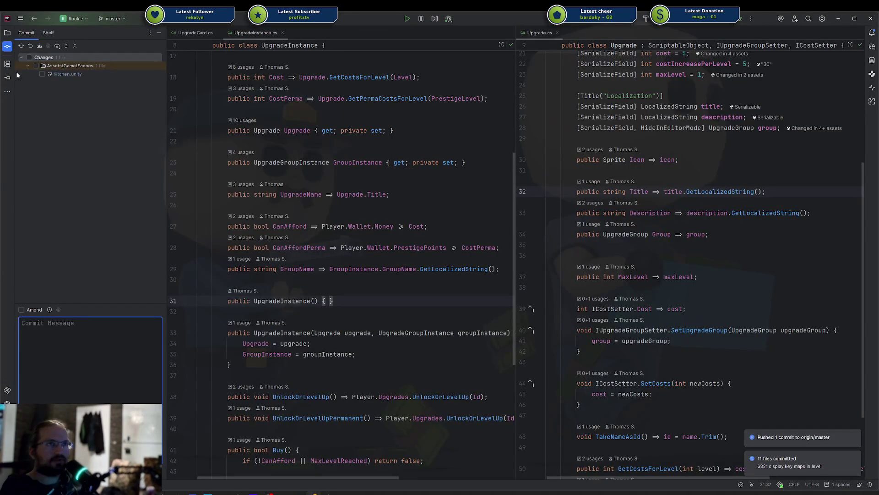
type("$33r a")
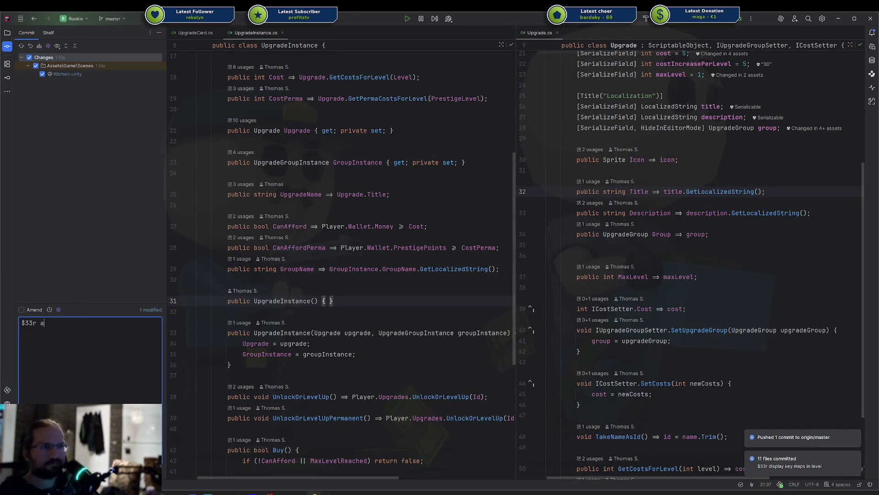
type("pplied ui changes")
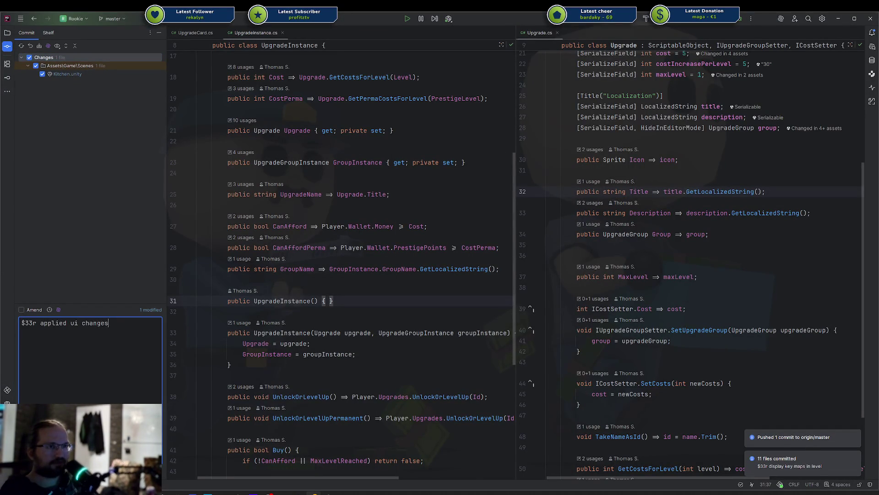
type(" also to kitchen level")
key("ctrl+Return")
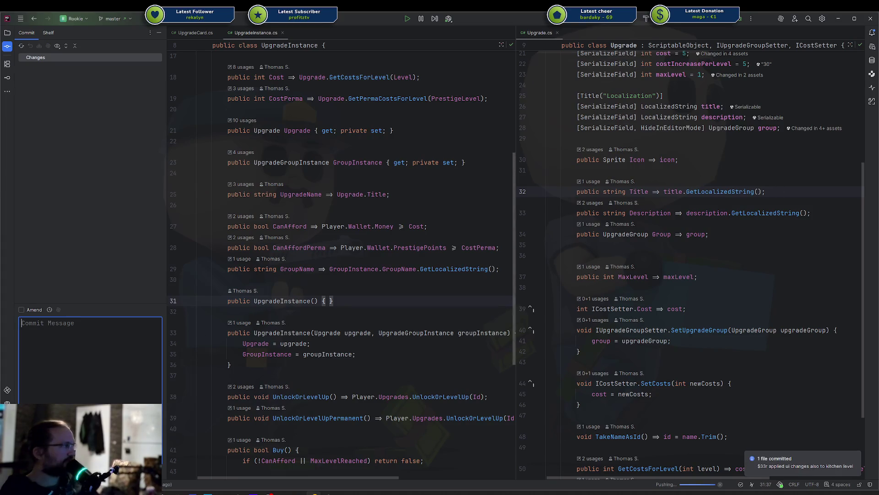
key("alt+Tab")
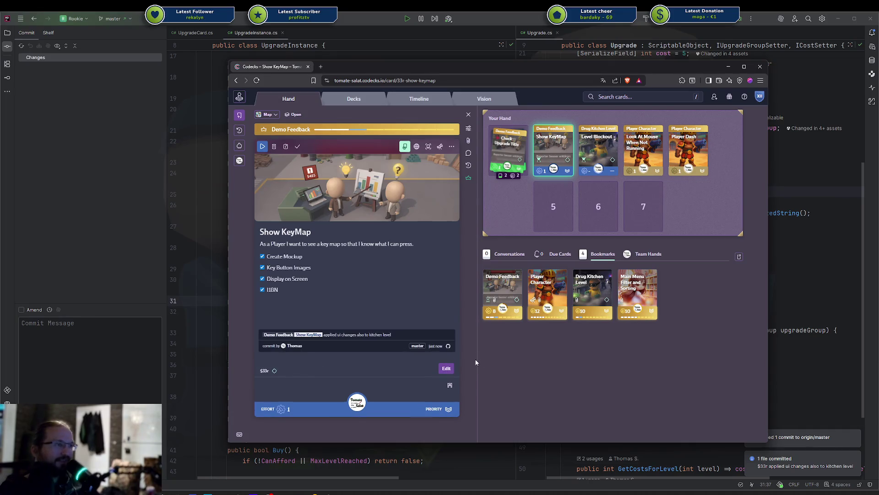
- Delete the commit entry from the Show KeyMap card and move it to the first hand slot
left_click(450, 330)
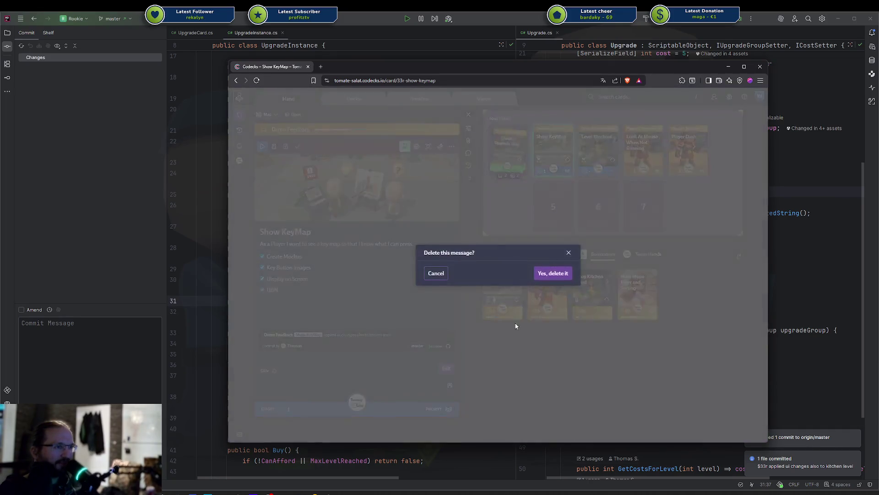
left_click(545, 275)
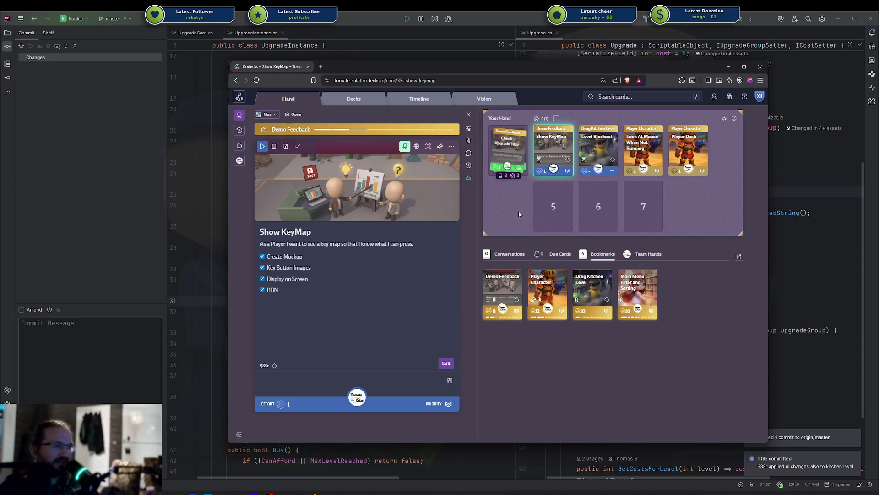
left_click_drag(554, 150, 508, 150)
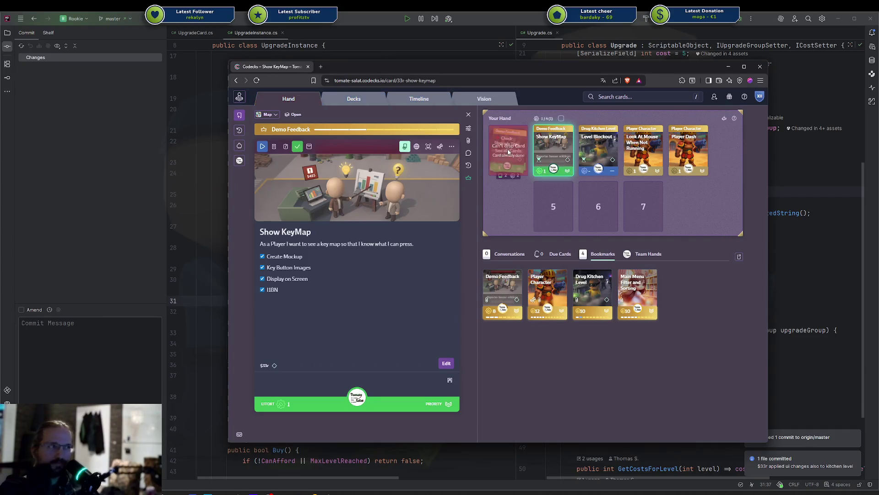
- Browse Demo Feedback's sub-cards and open Tutorial For Reporters (Camera flights)
left_click(504, 291)
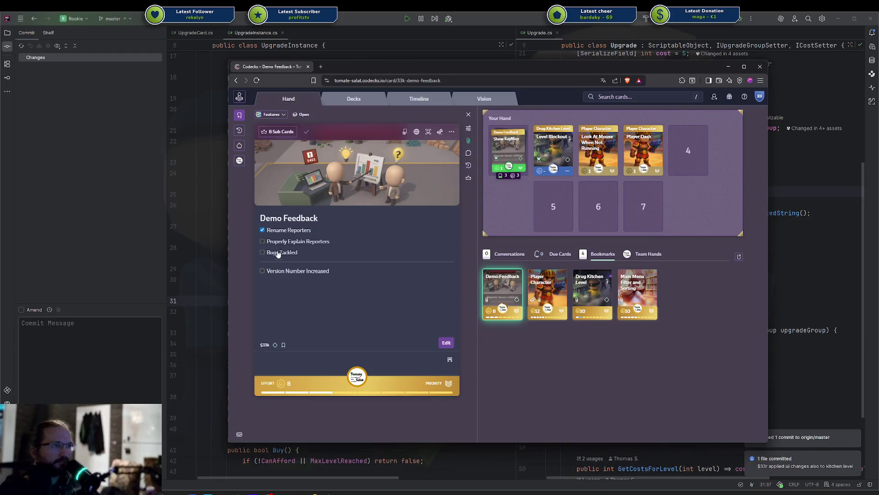
left_click(468, 177)
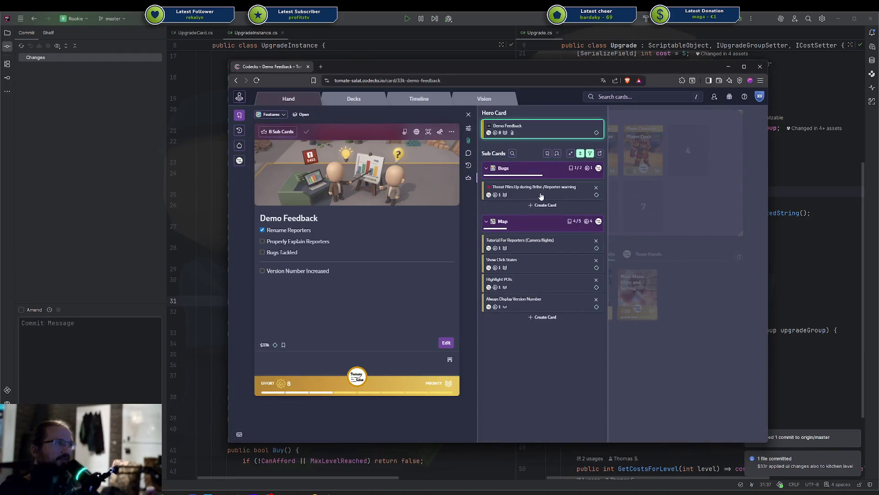
left_click(517, 267)
left_click(519, 279)
left_click(520, 265)
left_click(520, 279)
left_click(521, 264)
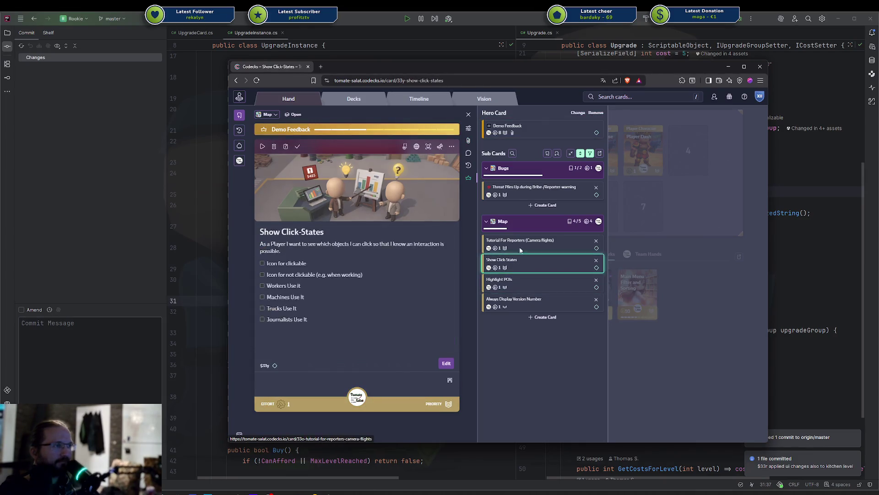
left_click(519, 279)
left_click(520, 265)
left_click(518, 249)
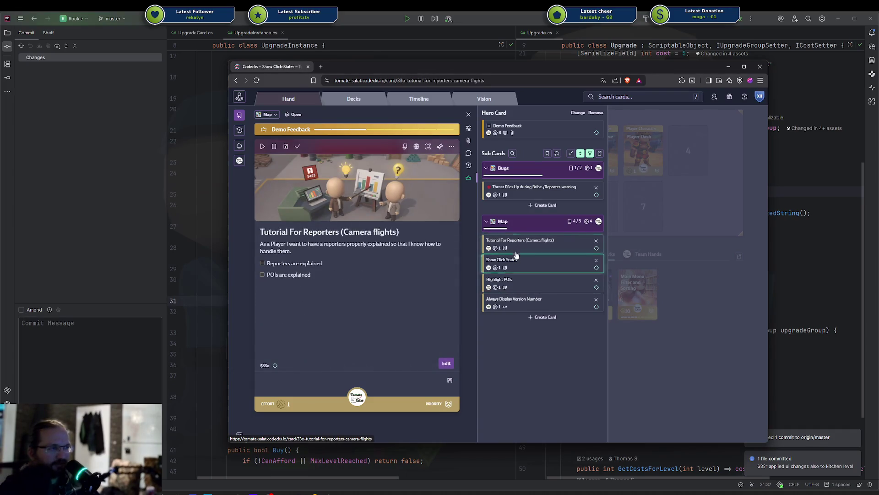
left_click(519, 280)
left_click(520, 265)
left_click(523, 248)
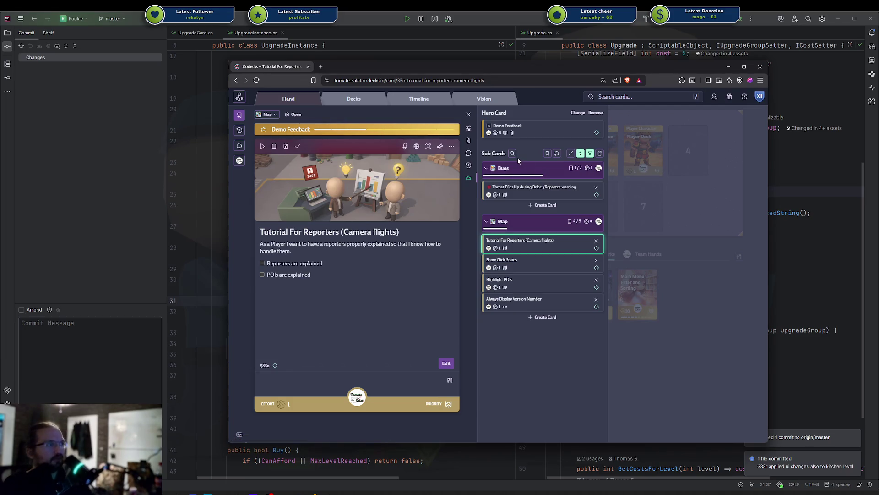
left_click(684, 347)
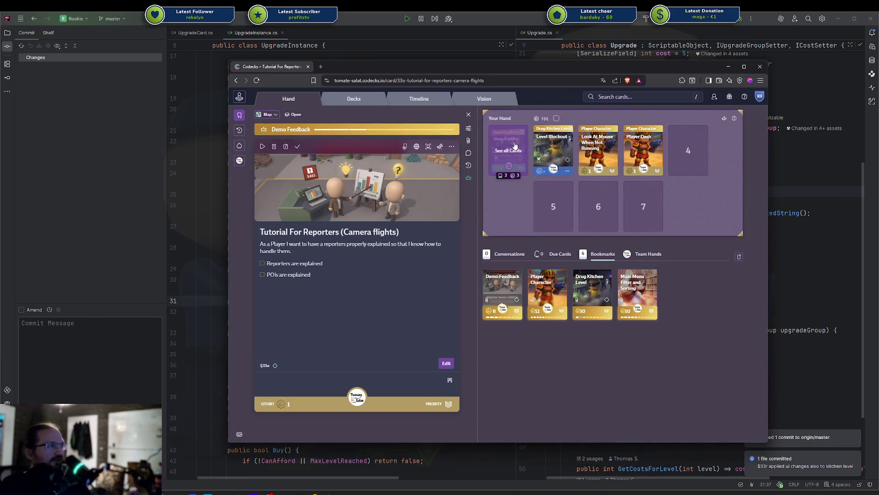
- Open the done-pile stack in Your Hand to list the completed cards
left_click(522, 145)
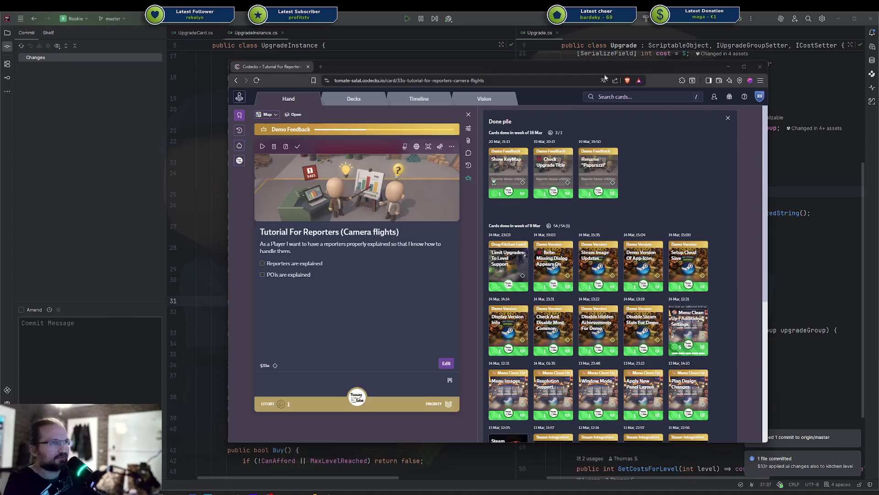
- Close the Done pile panel, returning to Your Hand with Show KeyMap and the other cards
left_click(727, 117)
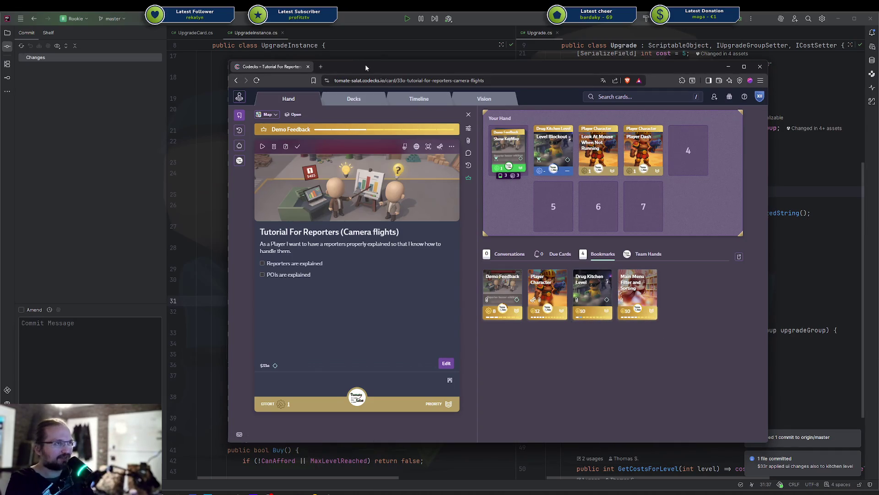
- Open the Demo Feedback card from Bookmarks, showing Rename Reporters ticked in its checklist
left_click_drag(365, 64, 349, 66)
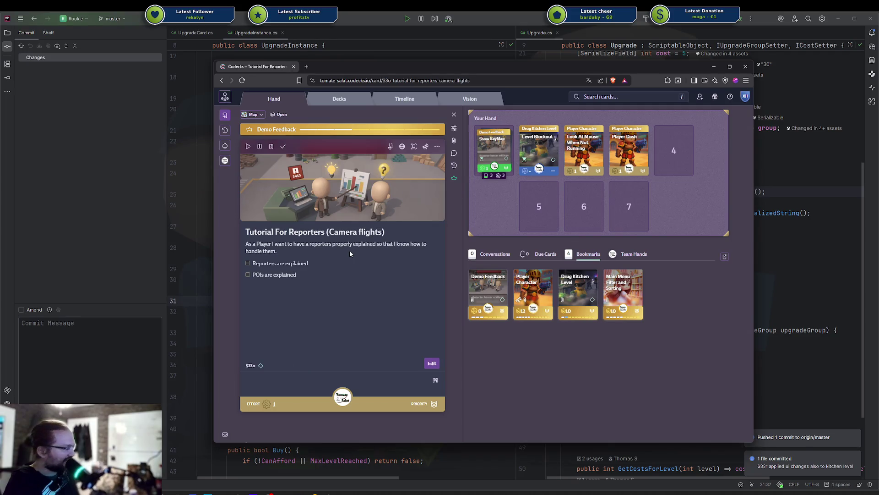
left_click(498, 286)
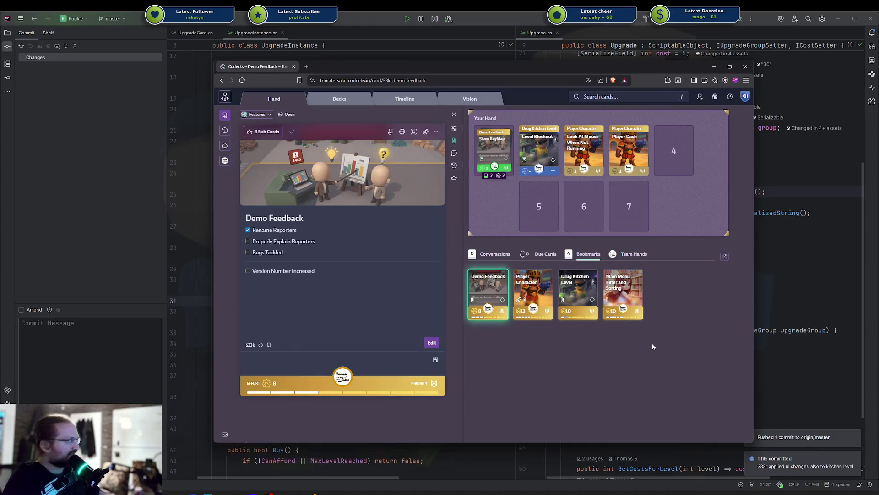
right_click(336, 284)
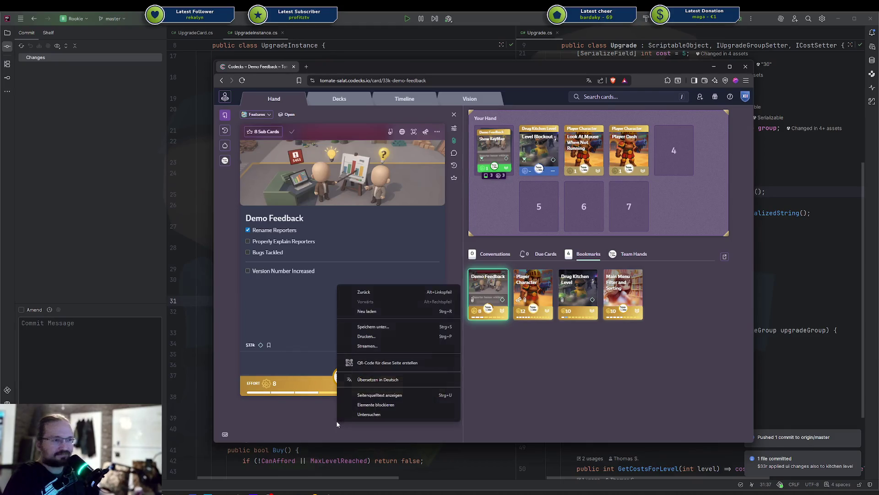
left_click(590, 403)
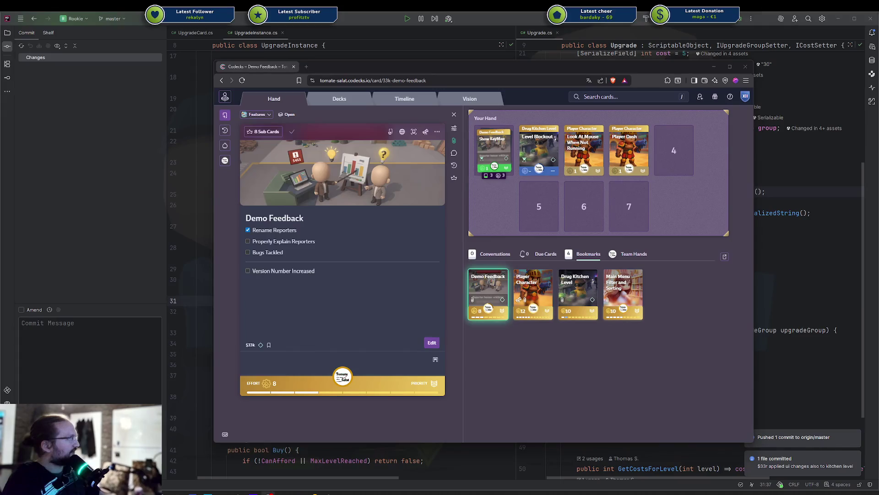
key("alt+Tab")
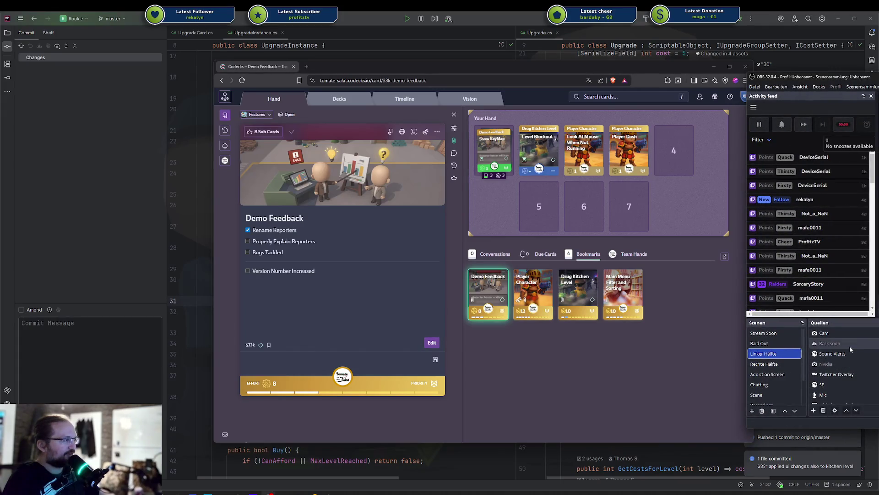
- Switch the OBS stream to the Raid Out scene with the Rookie 'Wishlist Now' overlay
left_click(772, 346)
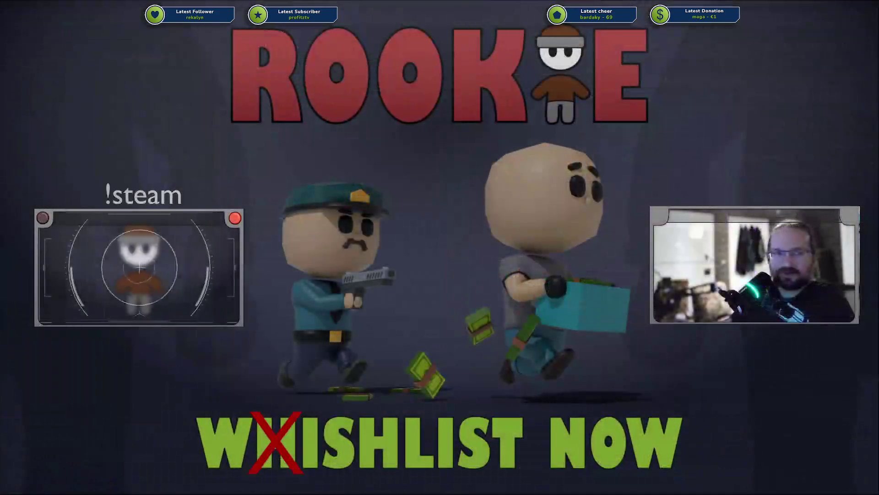